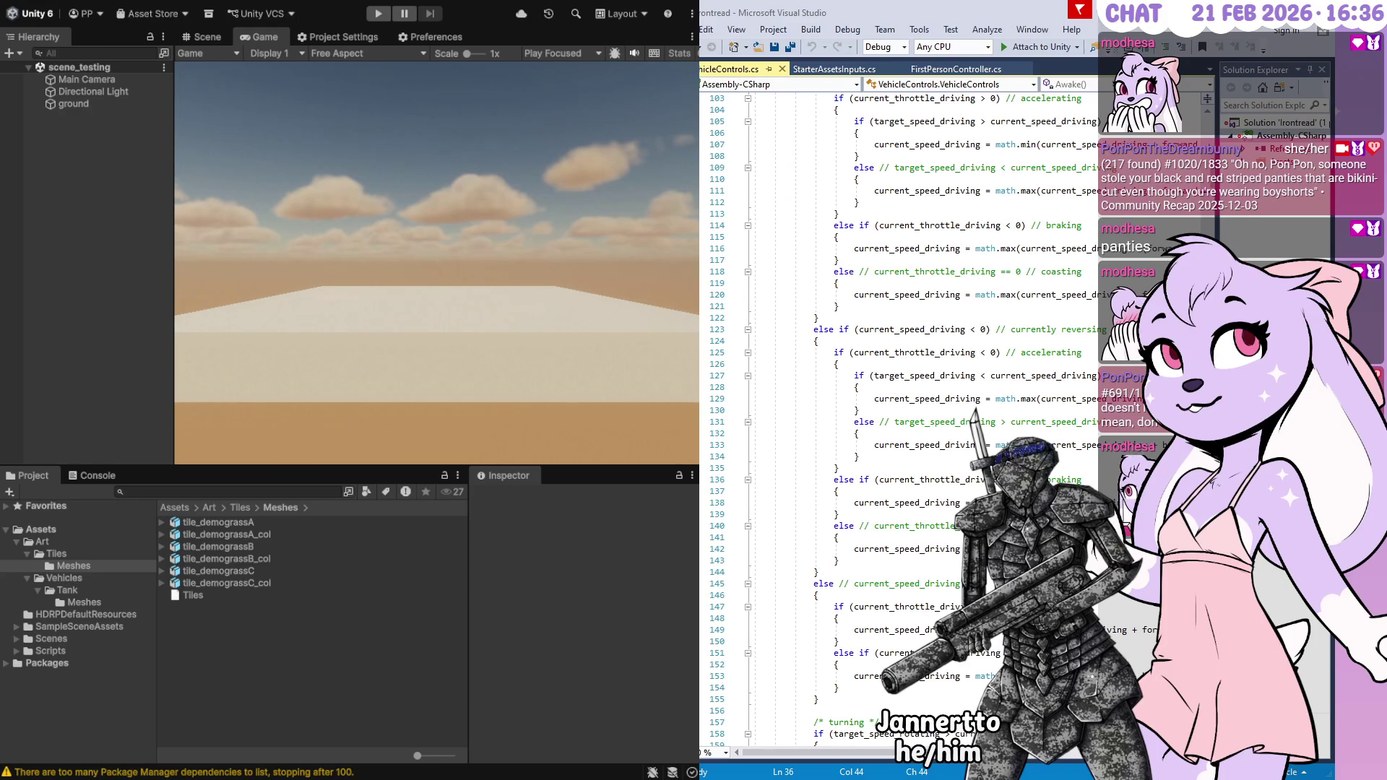
Return to the Unity editor so it refreshes assets, then select the new ArtSources folder
click(20, 408)
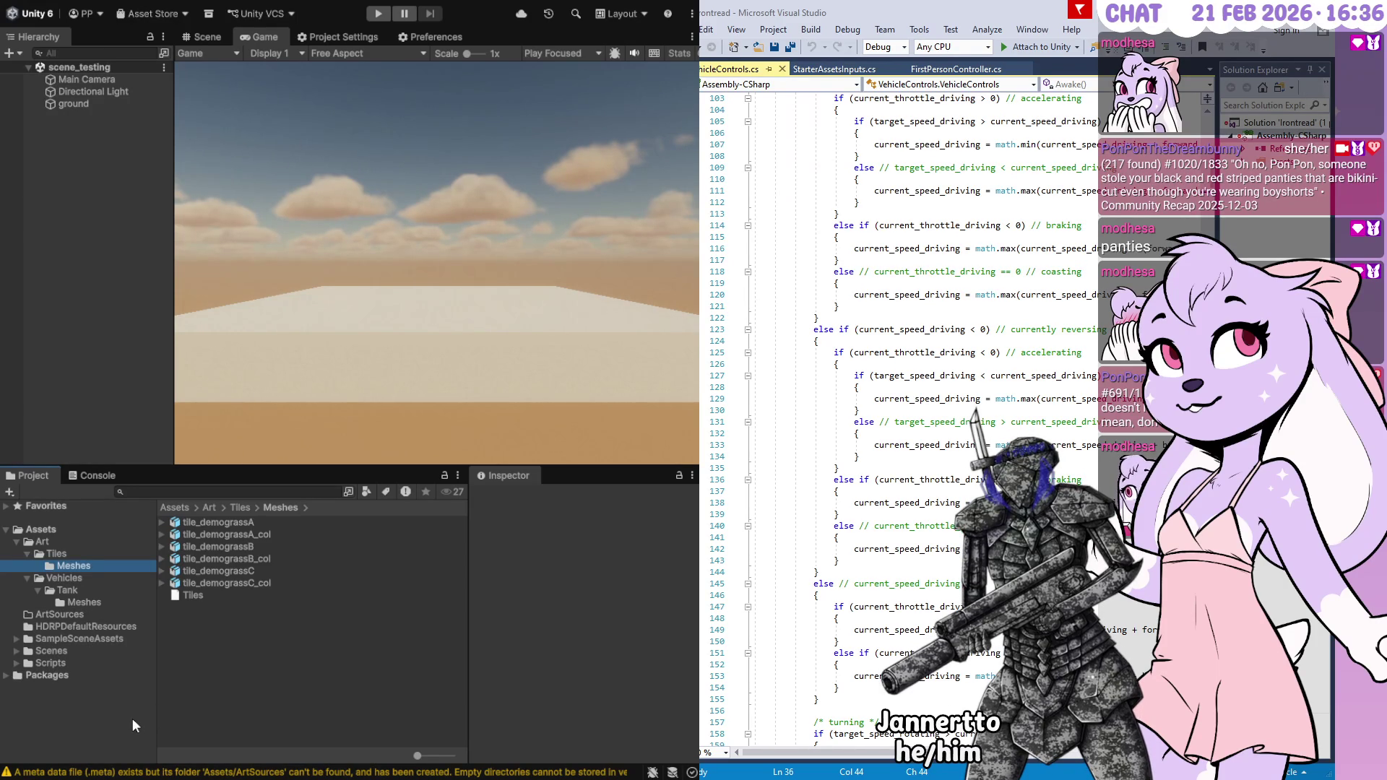
click(78, 616)
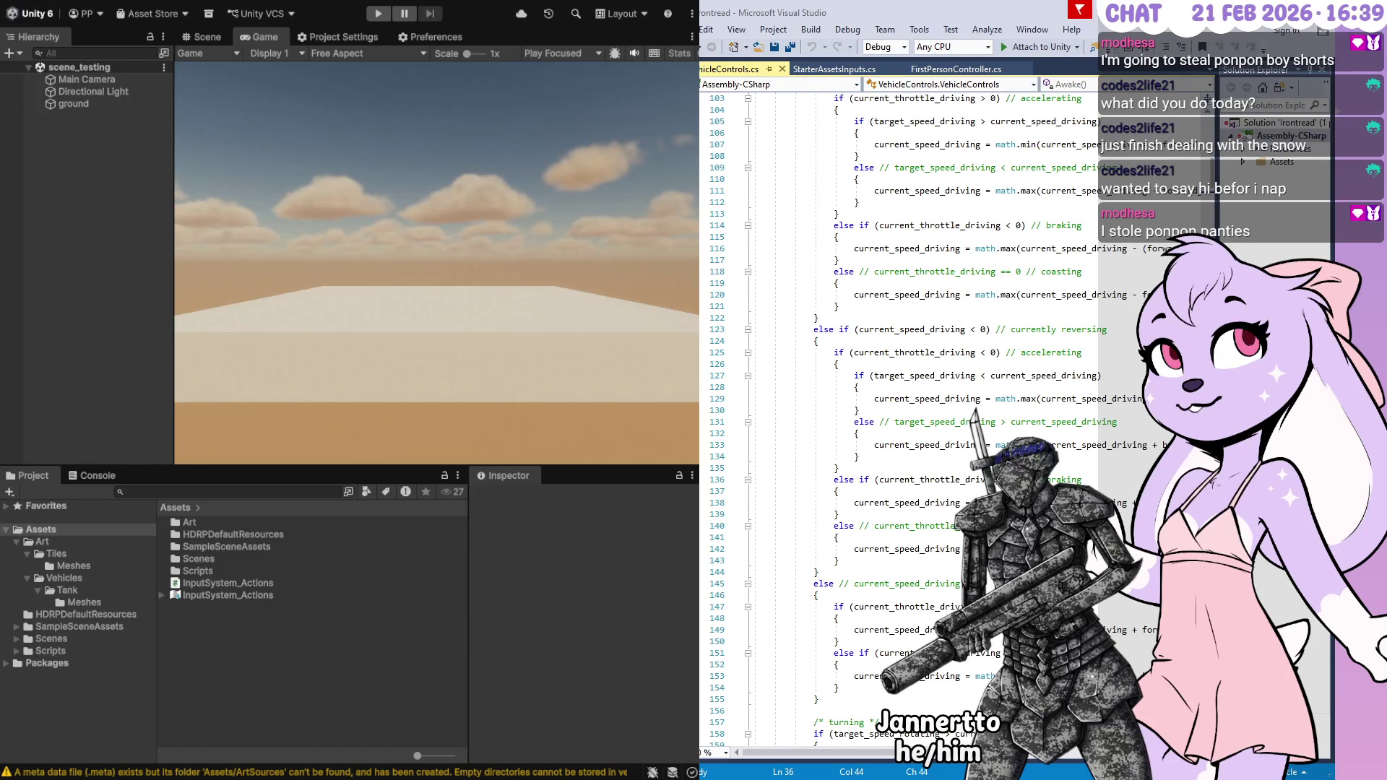
Select Vehicle_Tank in the Tank Meshes folder and toggle Convert Units off and back on
click(271, 417)
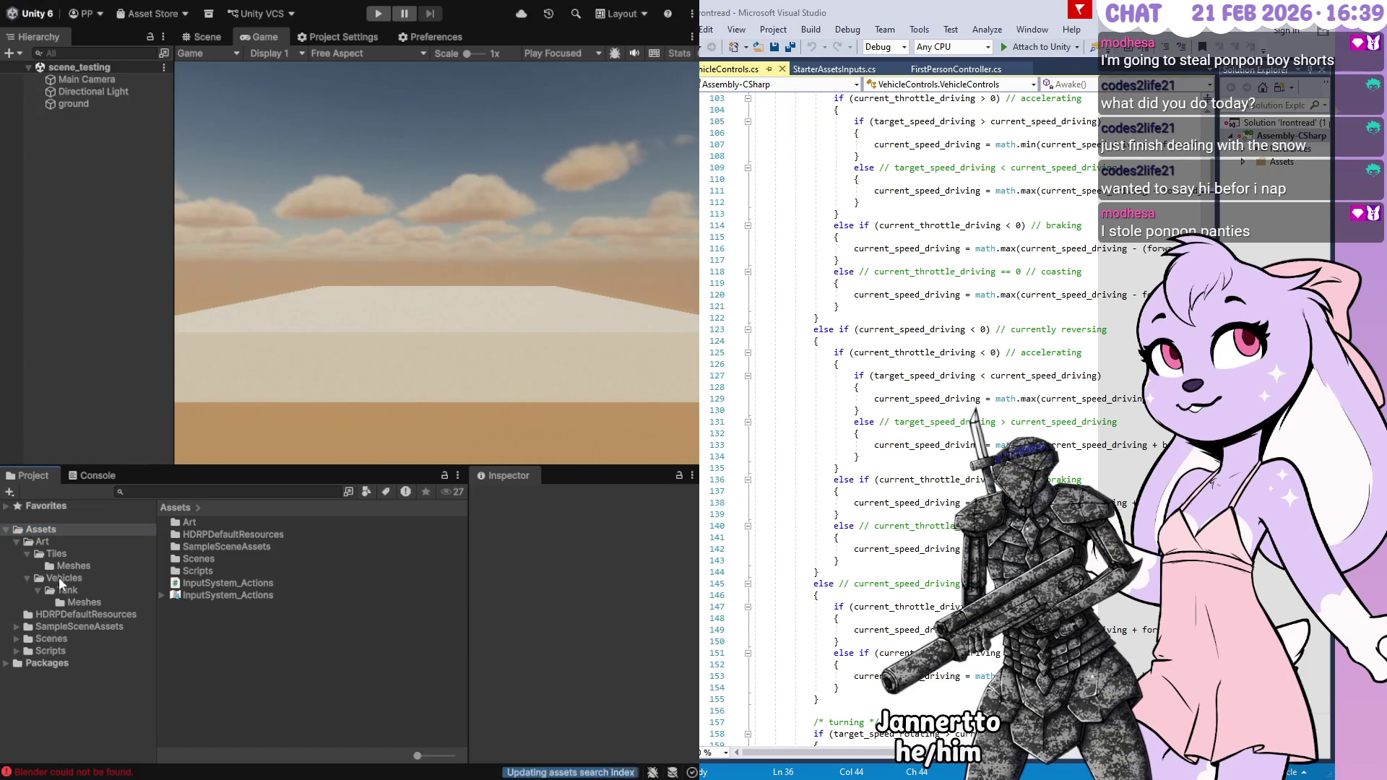
click(76, 603)
click(217, 546)
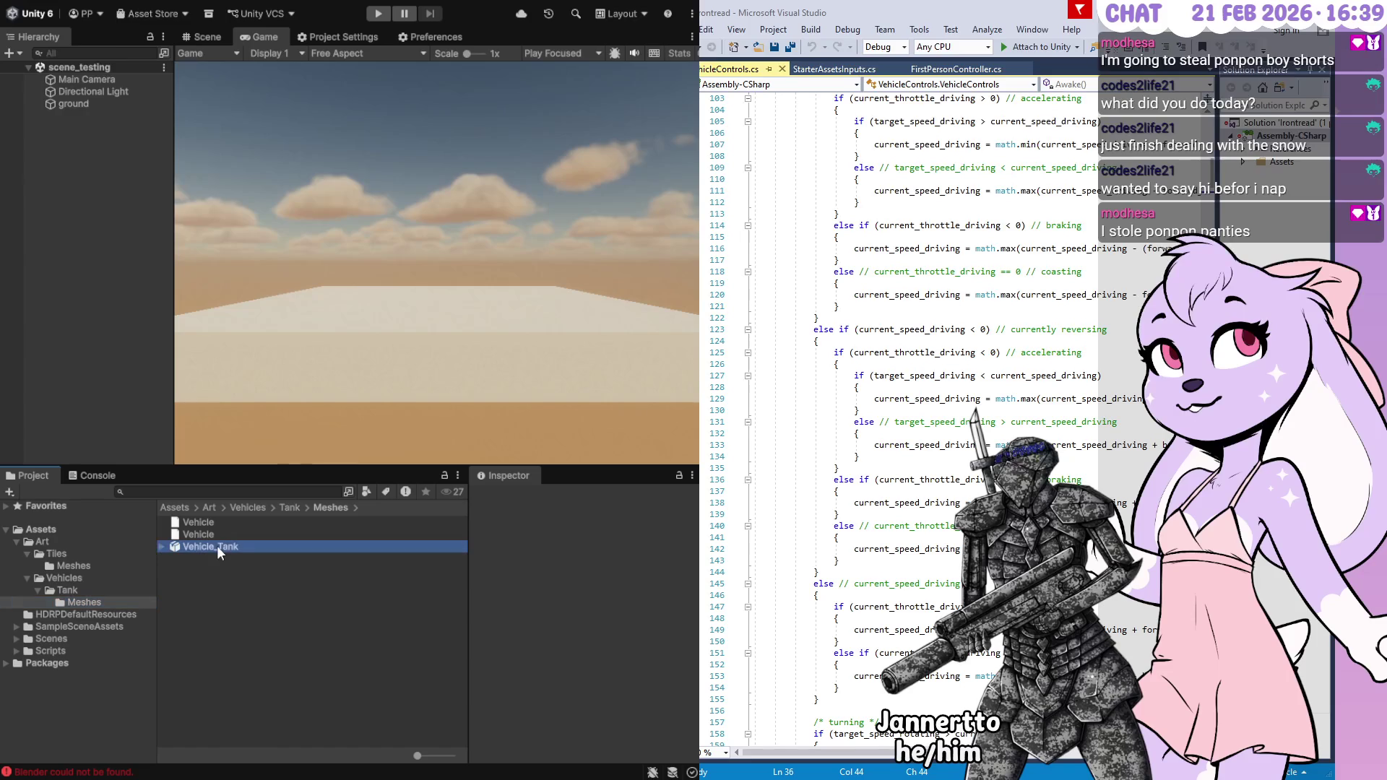
click(164, 548)
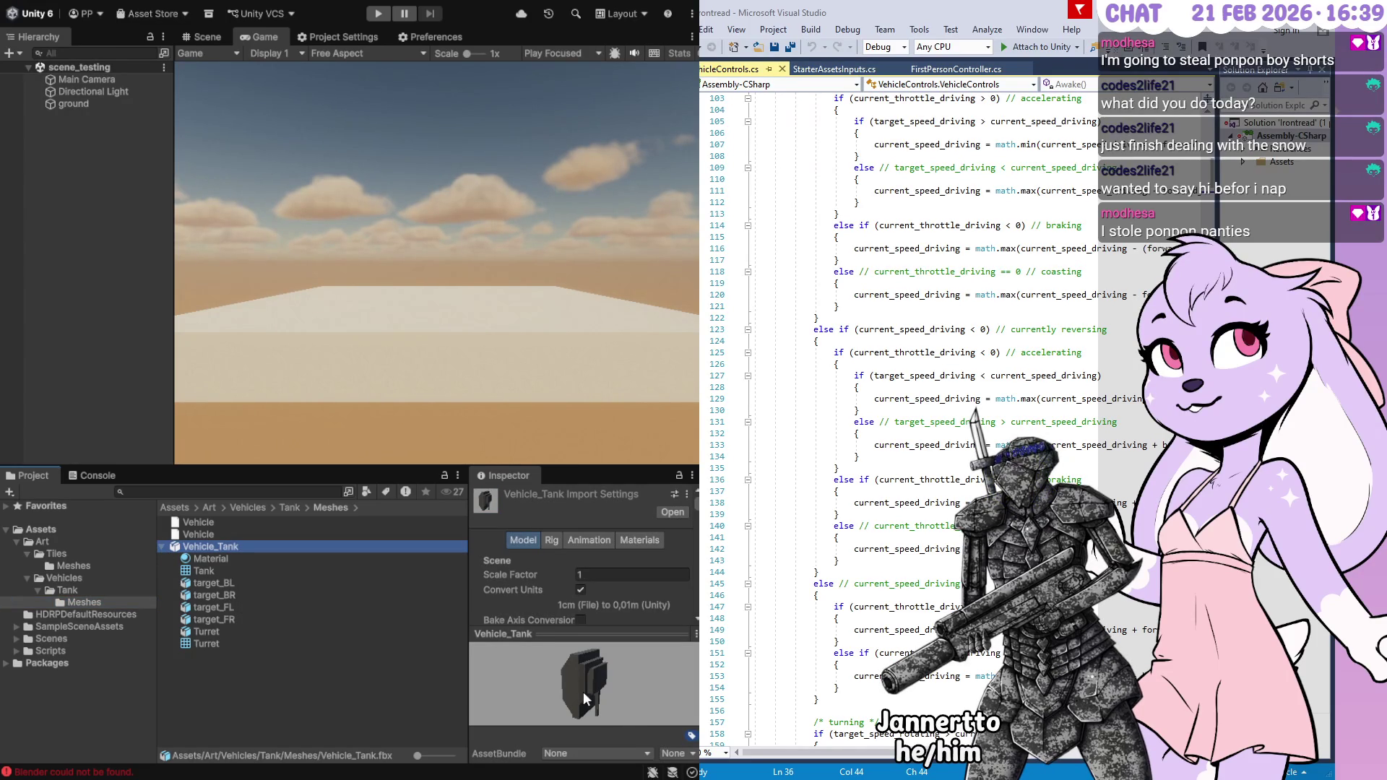
click(581, 590)
click(581, 590)
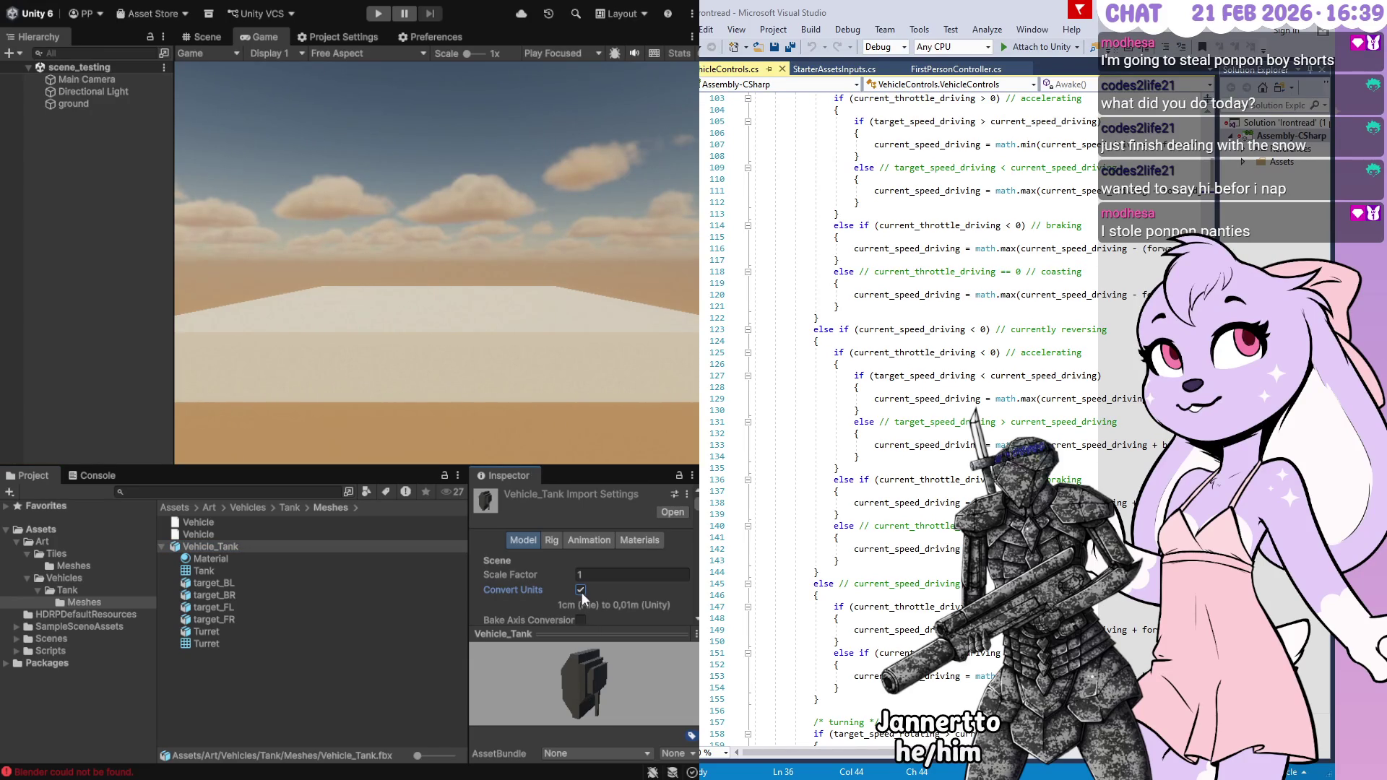
Scroll through the tank's import settings, then select and focus the ground object
scroll(548, 592, down, 5)
scroll(539, 589, down, 10)
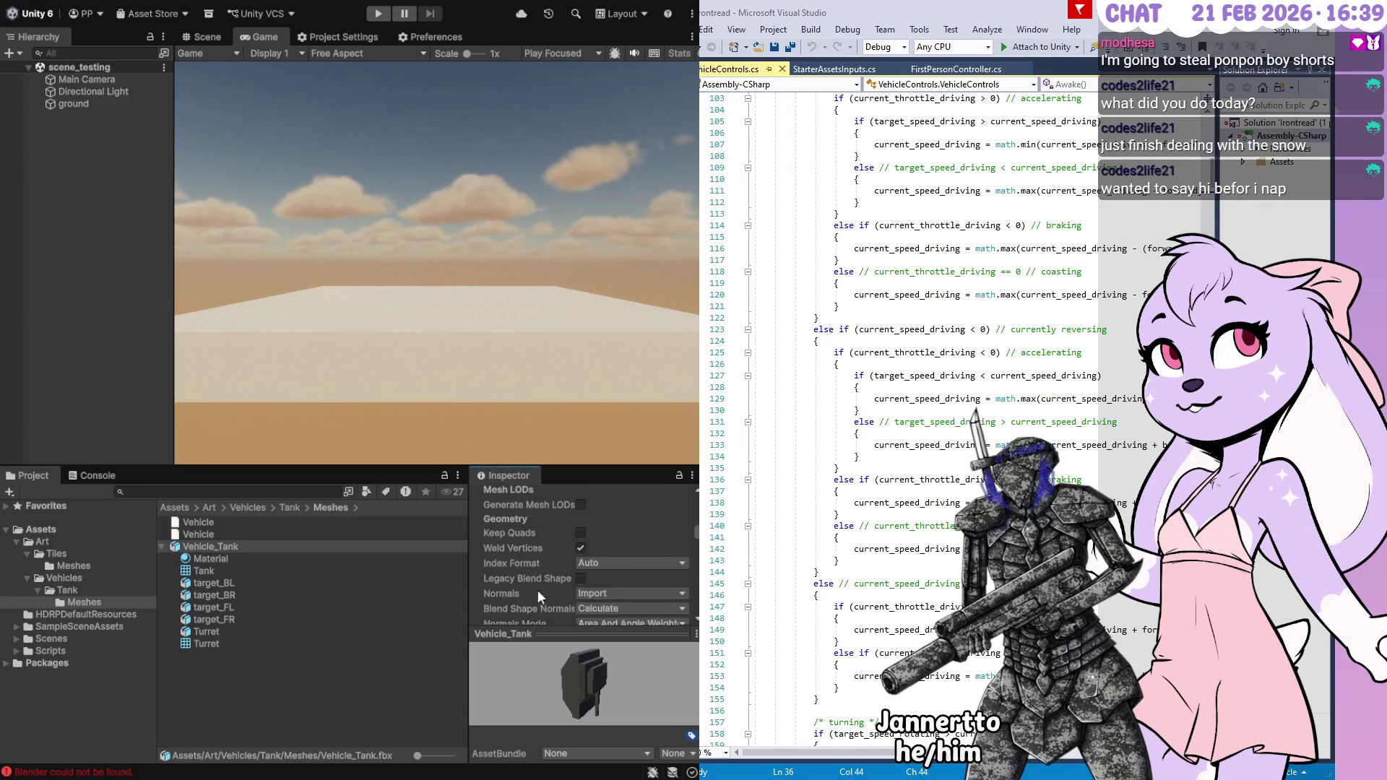
scroll(538, 590, down, 1)
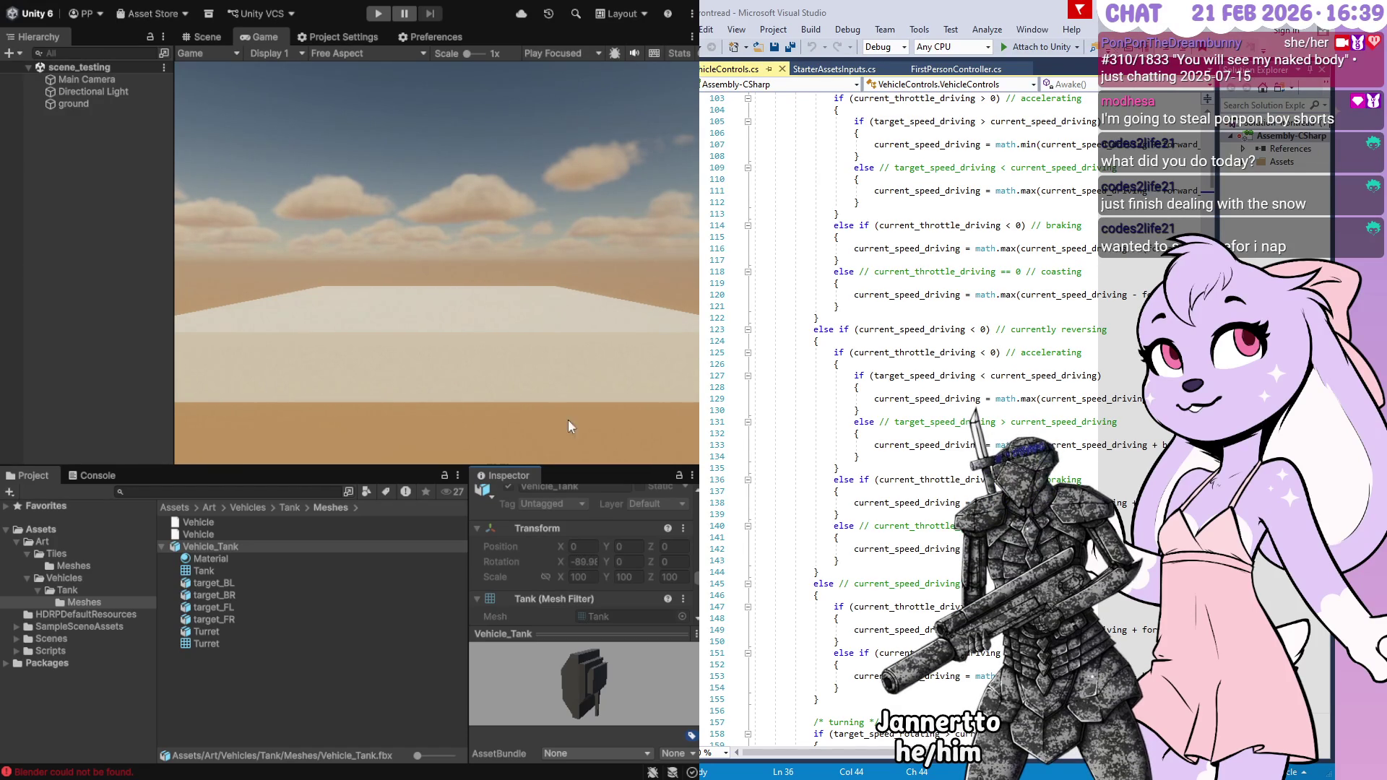
scroll(546, 591, up, 2)
scroll(549, 582, up, 6)
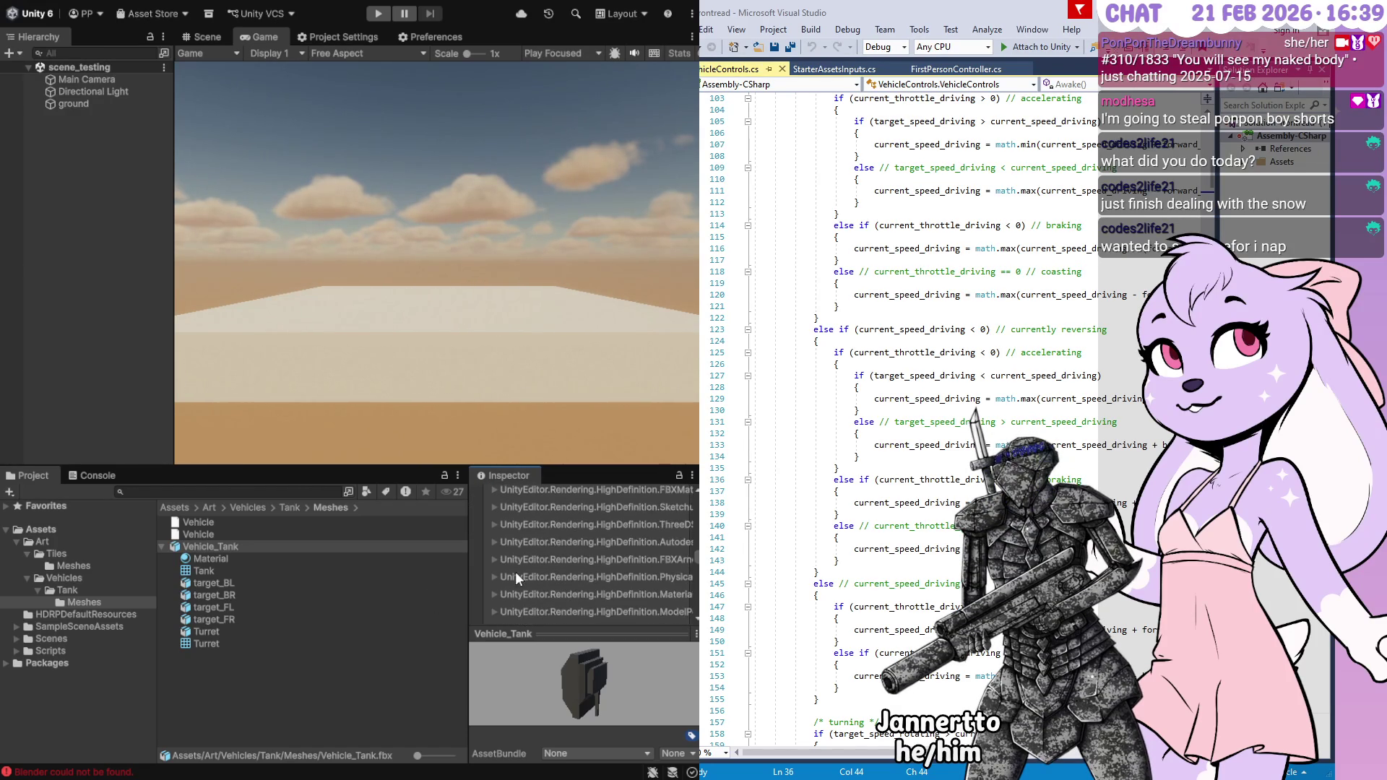
scroll(520, 570, up, 4)
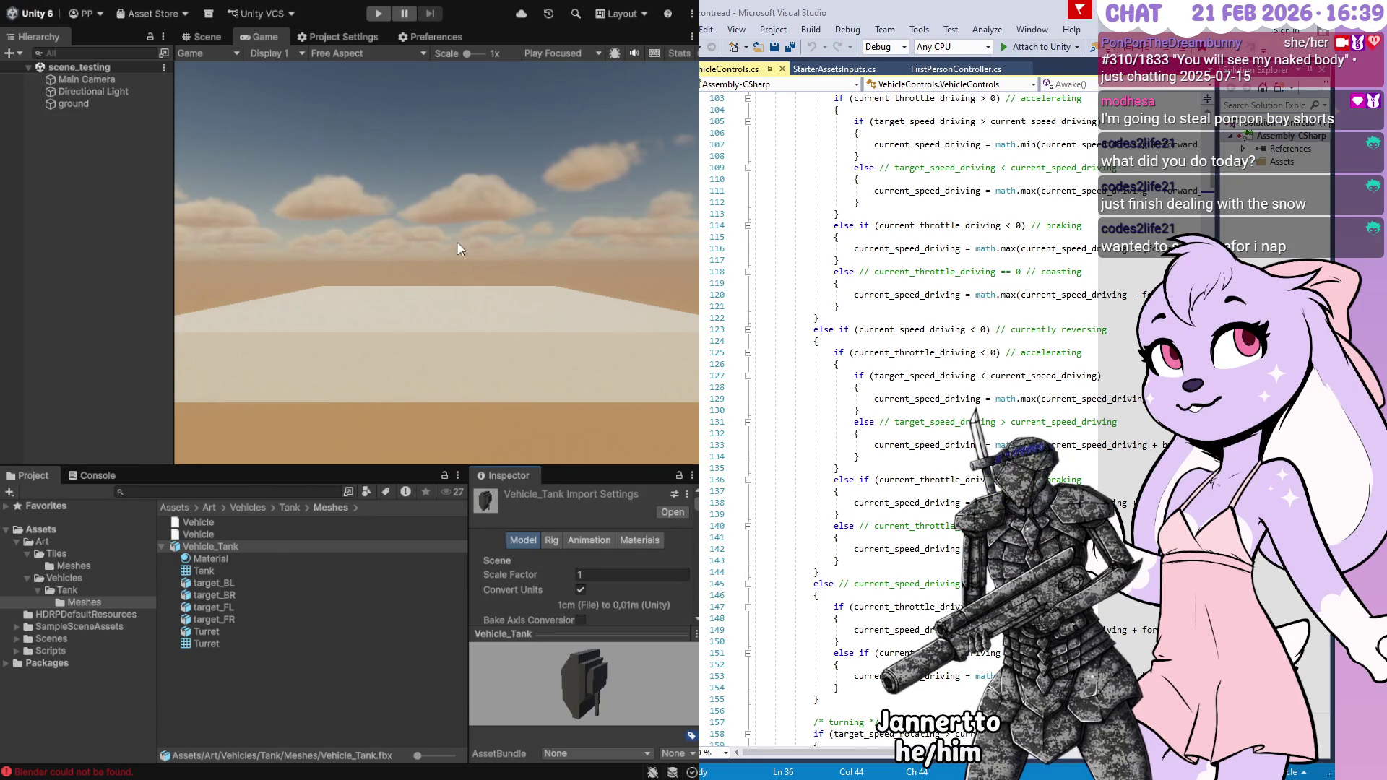
click(87, 103)
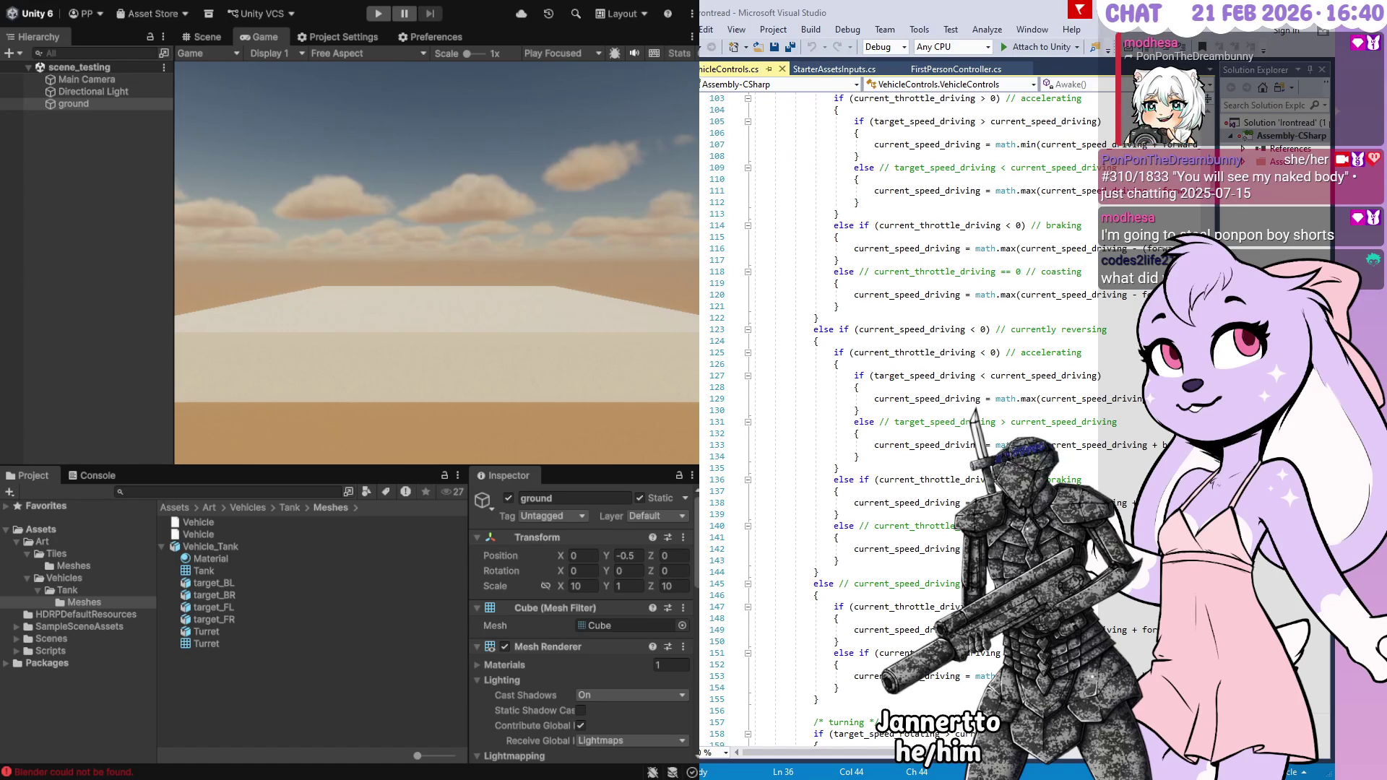
click(74, 103)
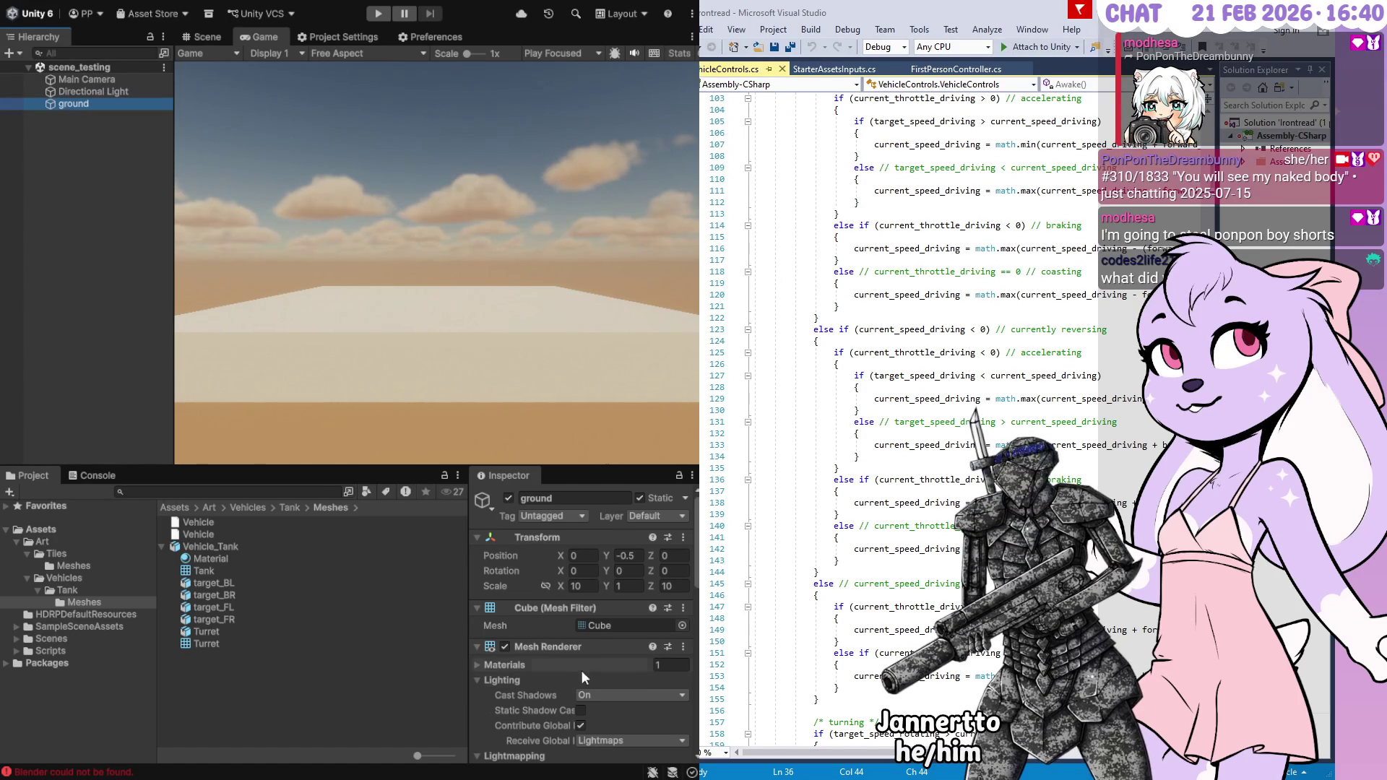
Reselect the Vehicle_Tank model and try dragging it into the Game view
scroll(534, 671, down, 3)
click(221, 546)
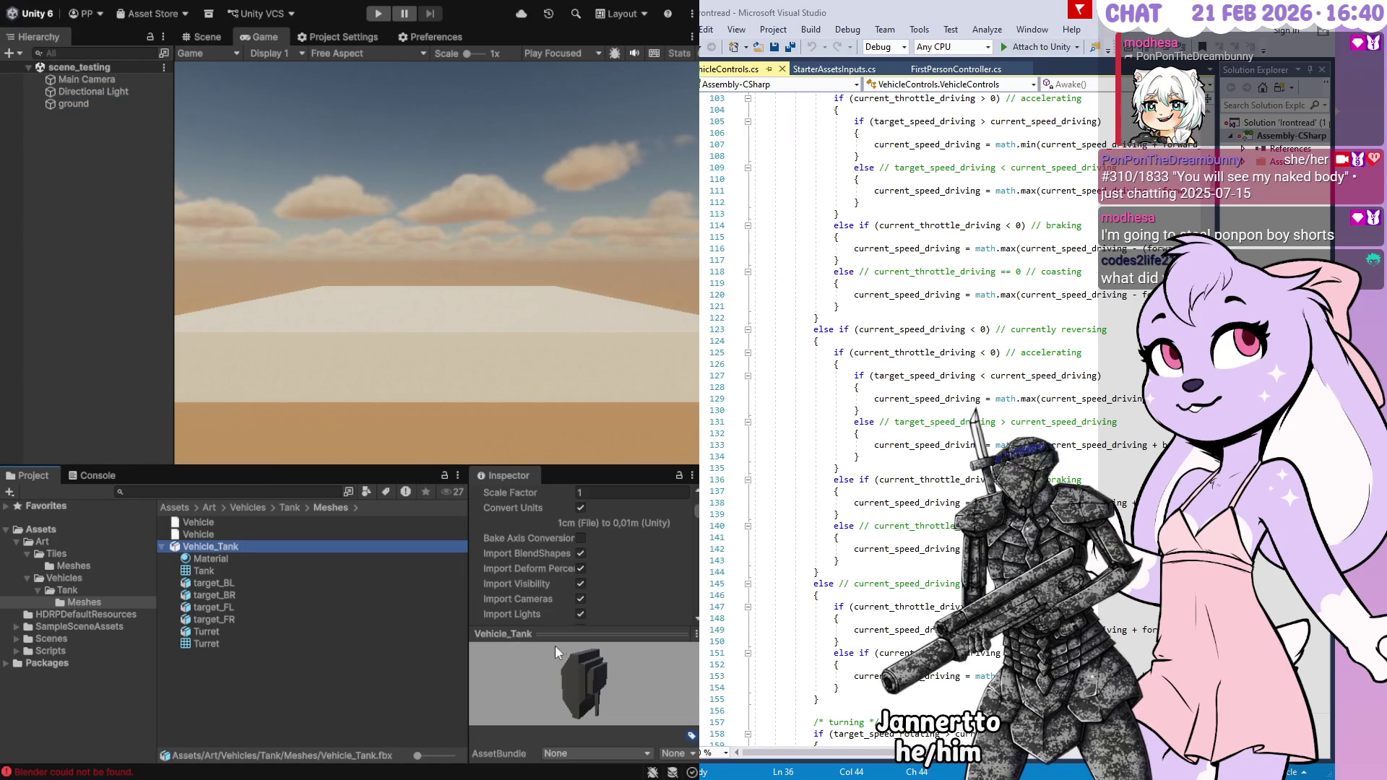
click(599, 674)
click(239, 546)
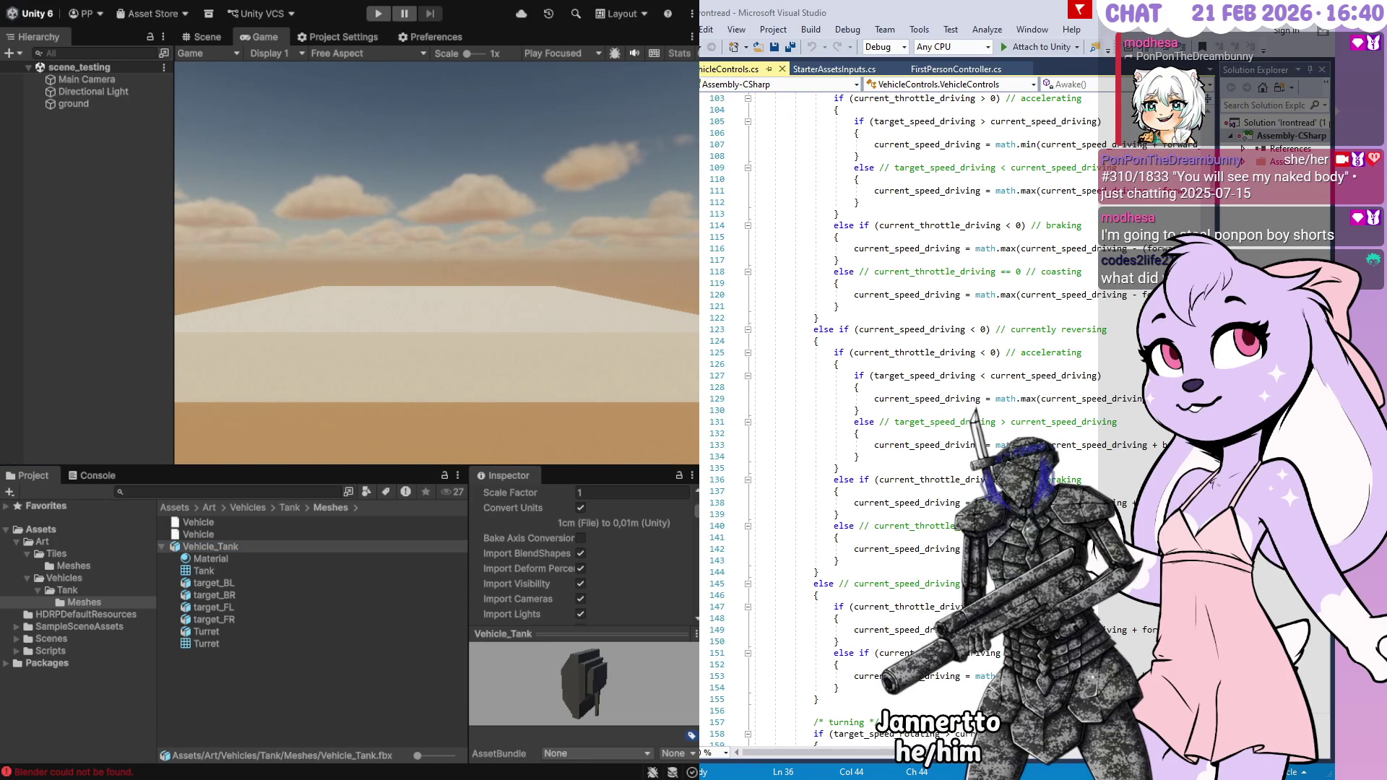
click(238, 546)
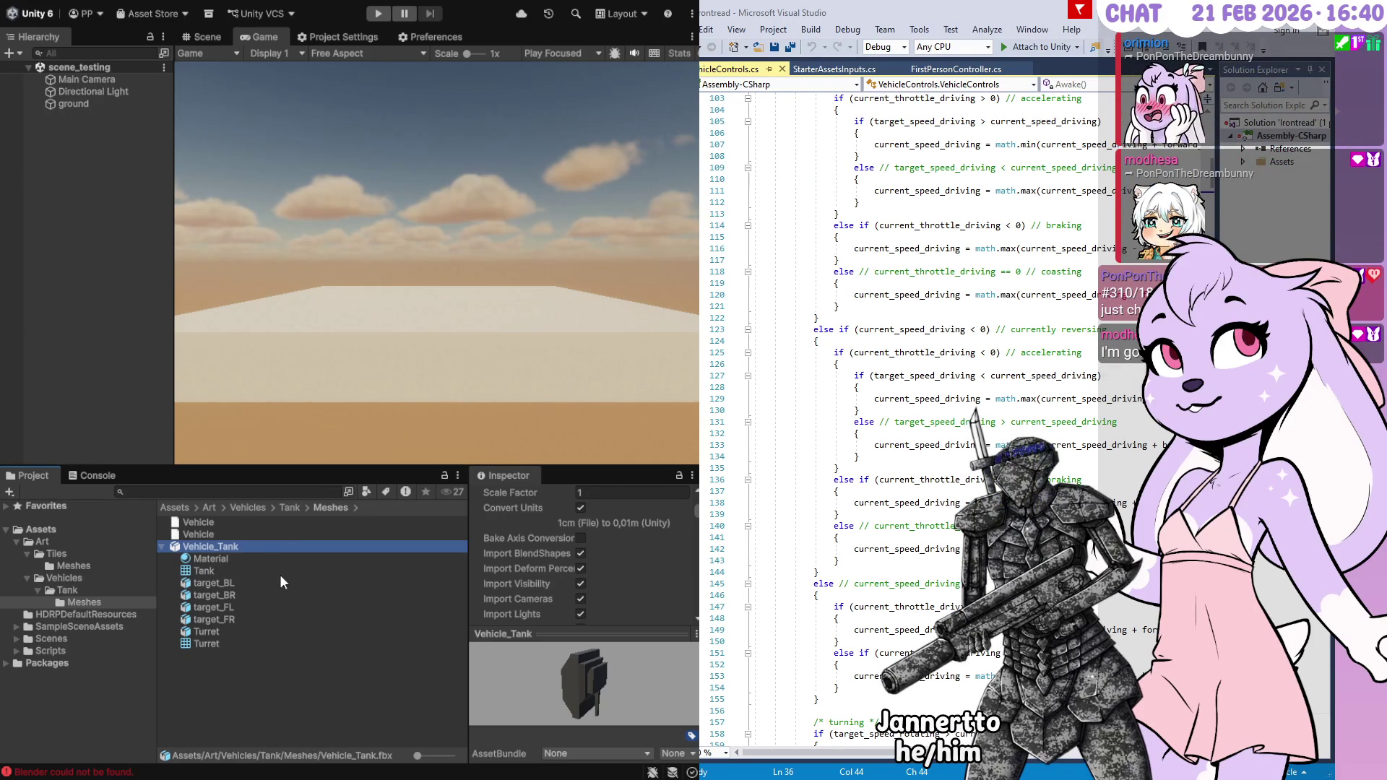
mouse_move(205, 545)
mouse_down()
mouse_move(553, 55)
mouse_move(549, 30)
mouse_up()
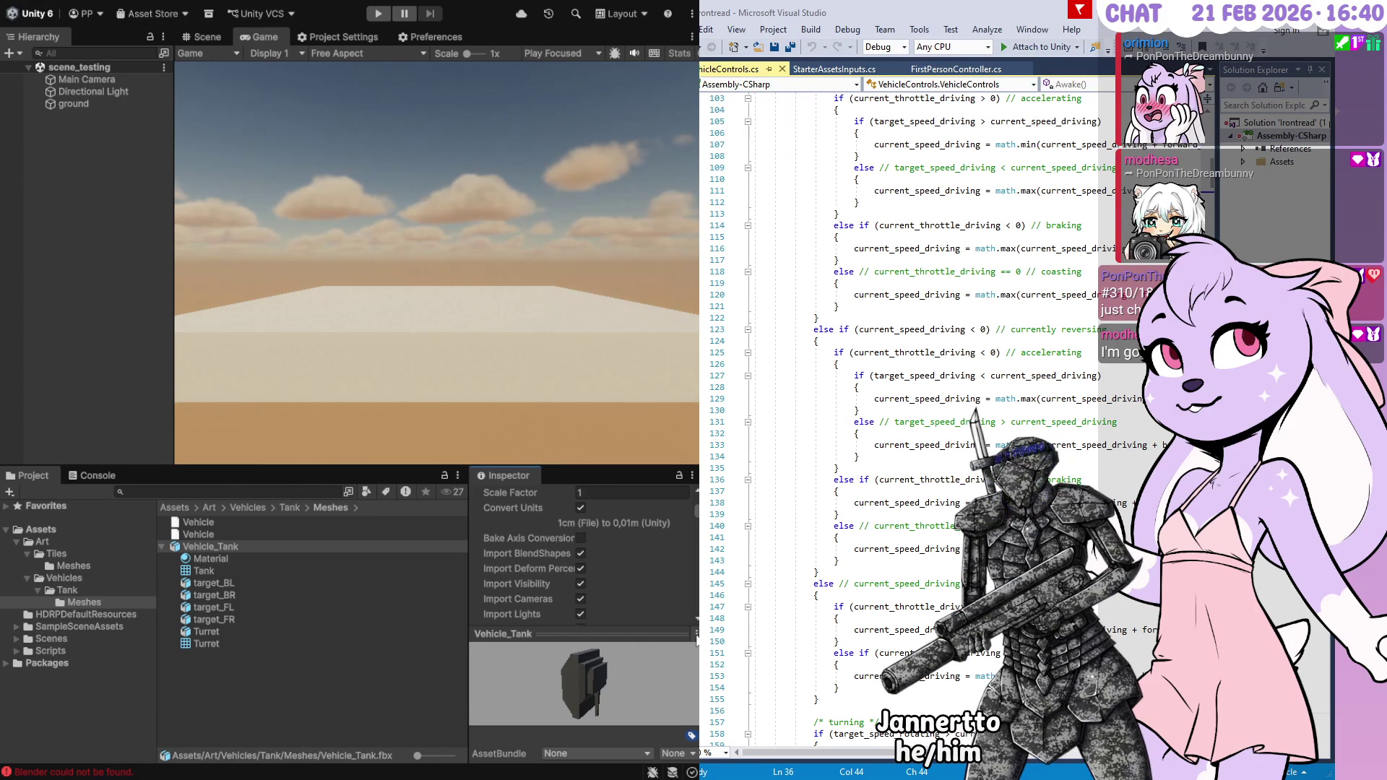
Scroll through Vehicle_Tank's import settings and rotate its preview to check orientation
scroll(644, 583, down, 5)
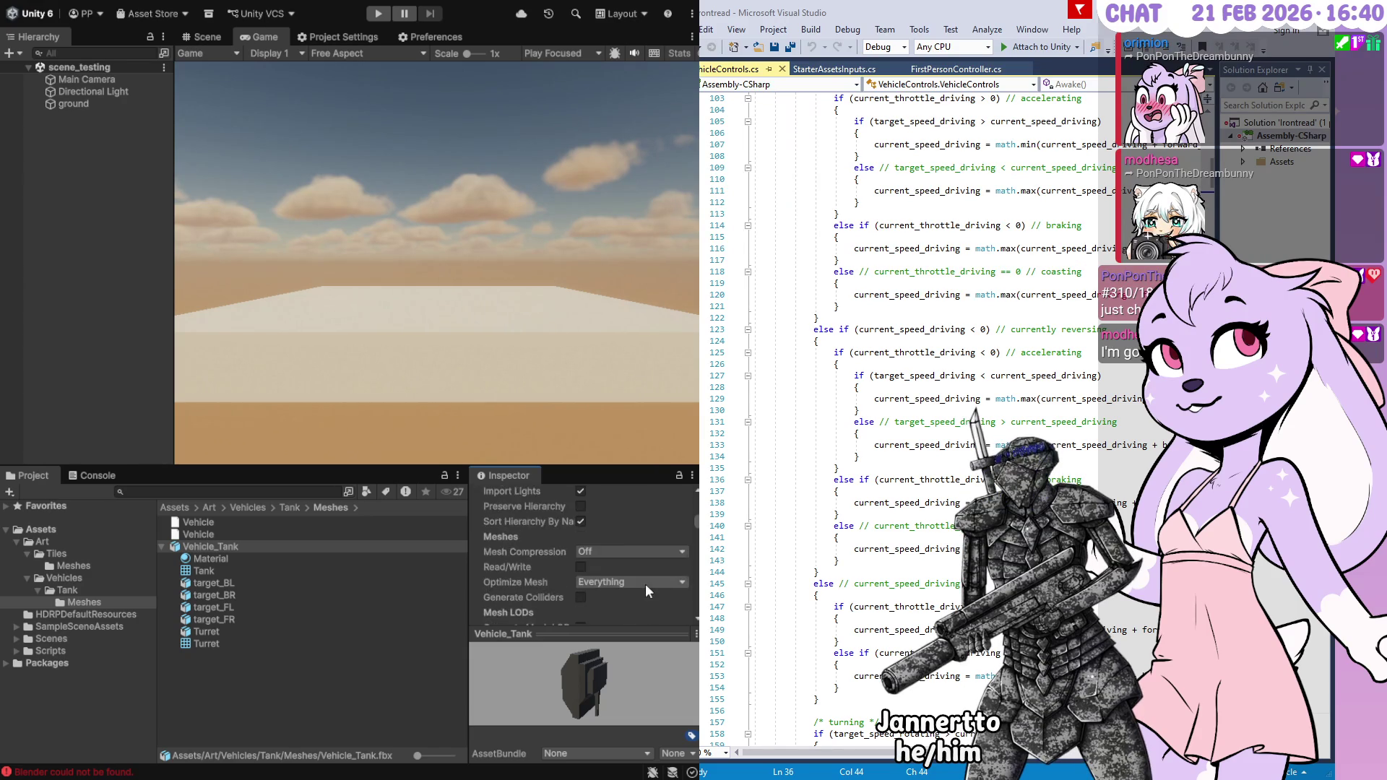
scroll(647, 586, down, 10)
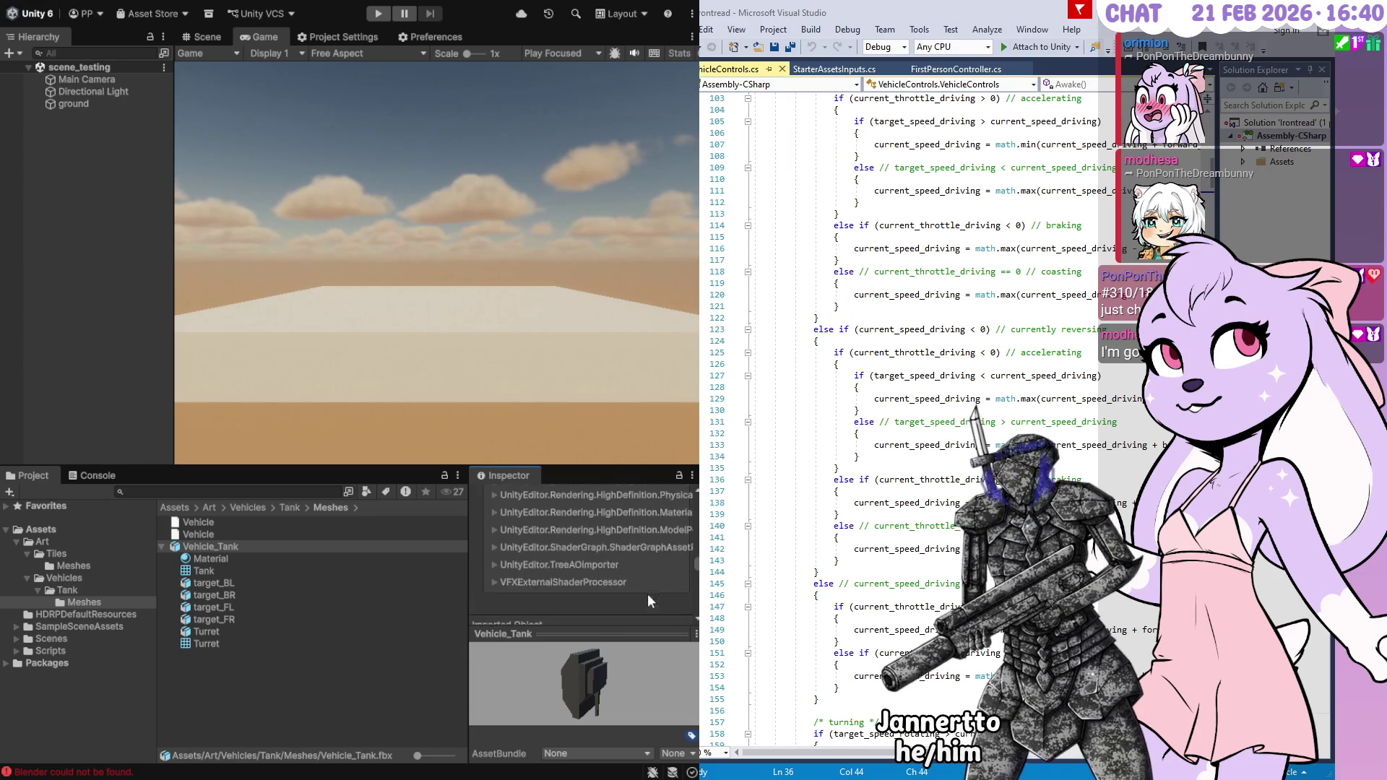
scroll(582, 549, down, 5)
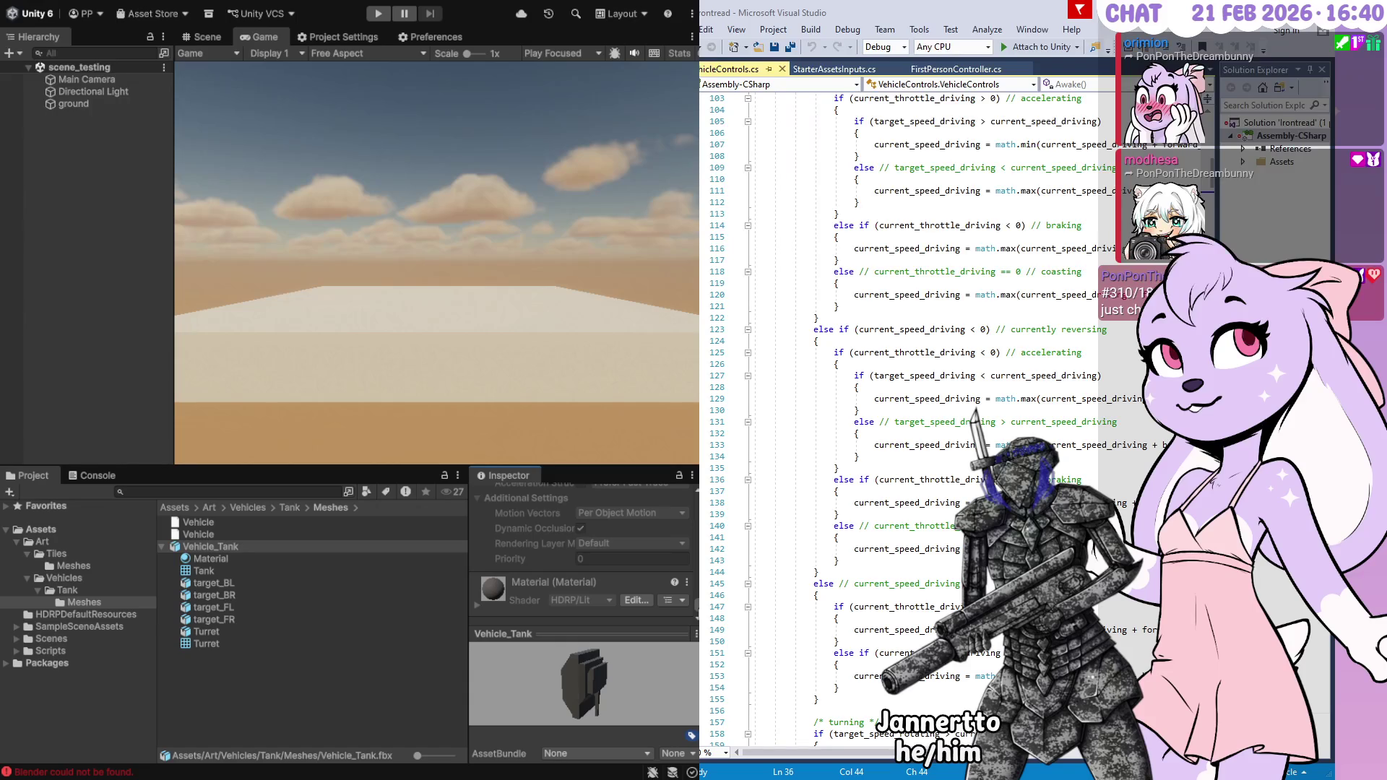
scroll(577, 563, up, 15)
drag(578, 657, 549, 656)
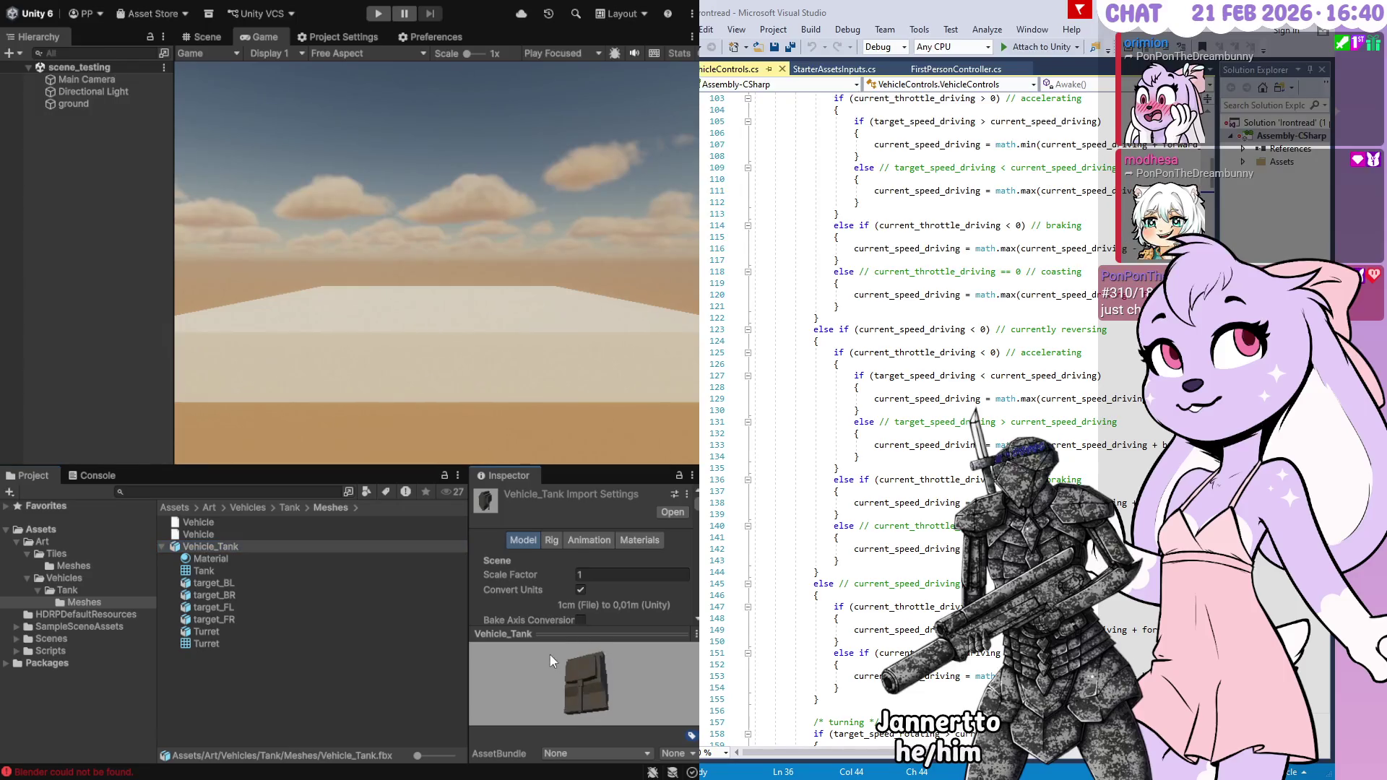
Drag Vehicle_Tank into the Hierarchy and expand the instance to show its child parts
click(265, 582)
click(267, 547)
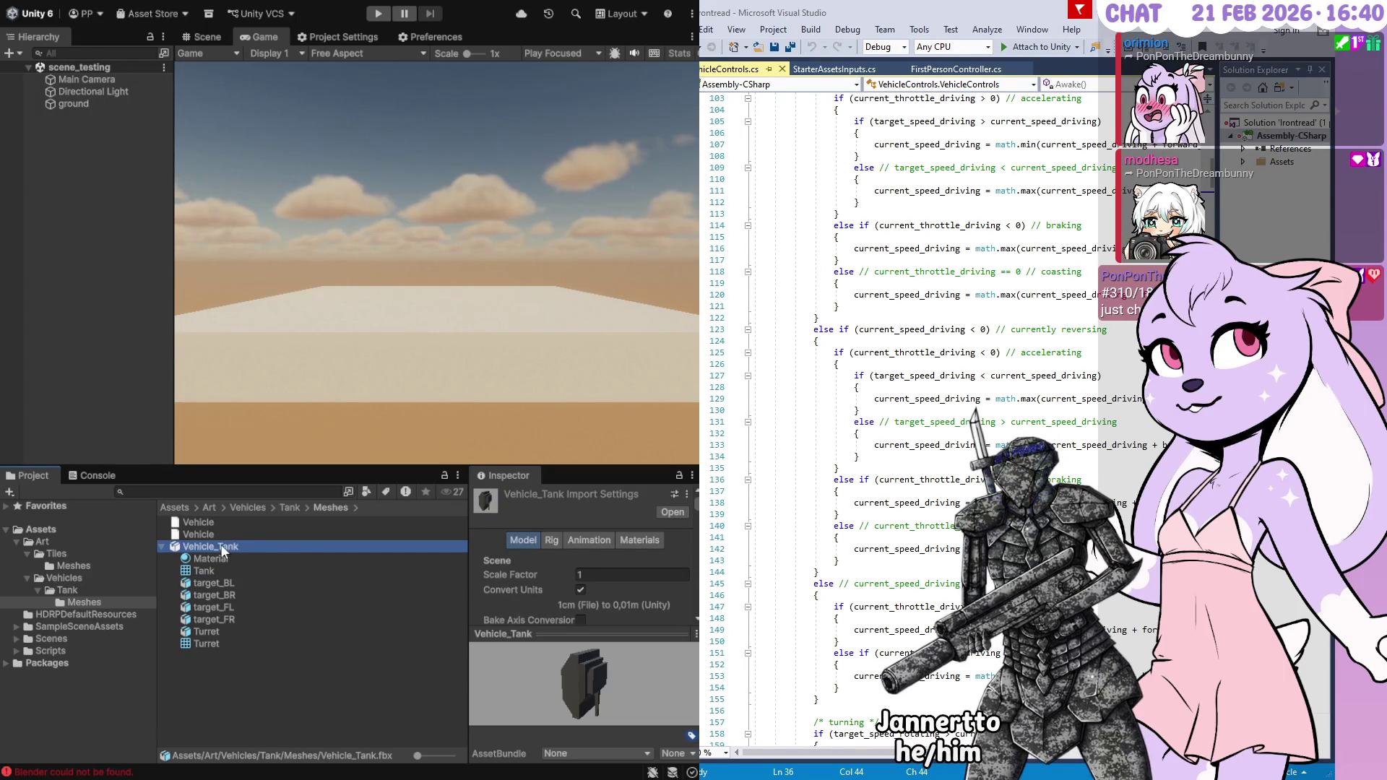
mouse_move(239, 549)
mouse_down()
mouse_move(373, 269)
mouse_move(232, 273)
mouse_move(115, 101)
mouse_move(89, 130)
mouse_move(103, 112)
mouse_up()
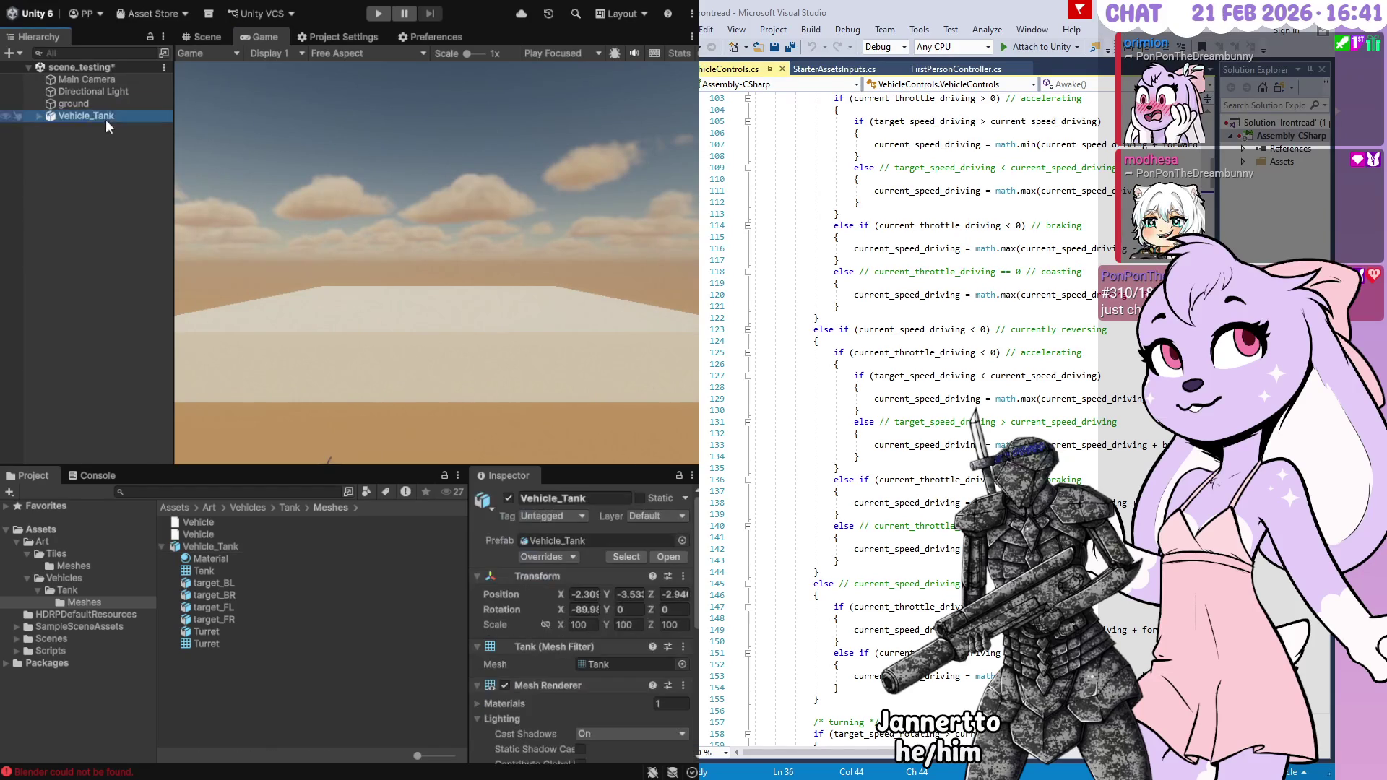
click(434, 394)
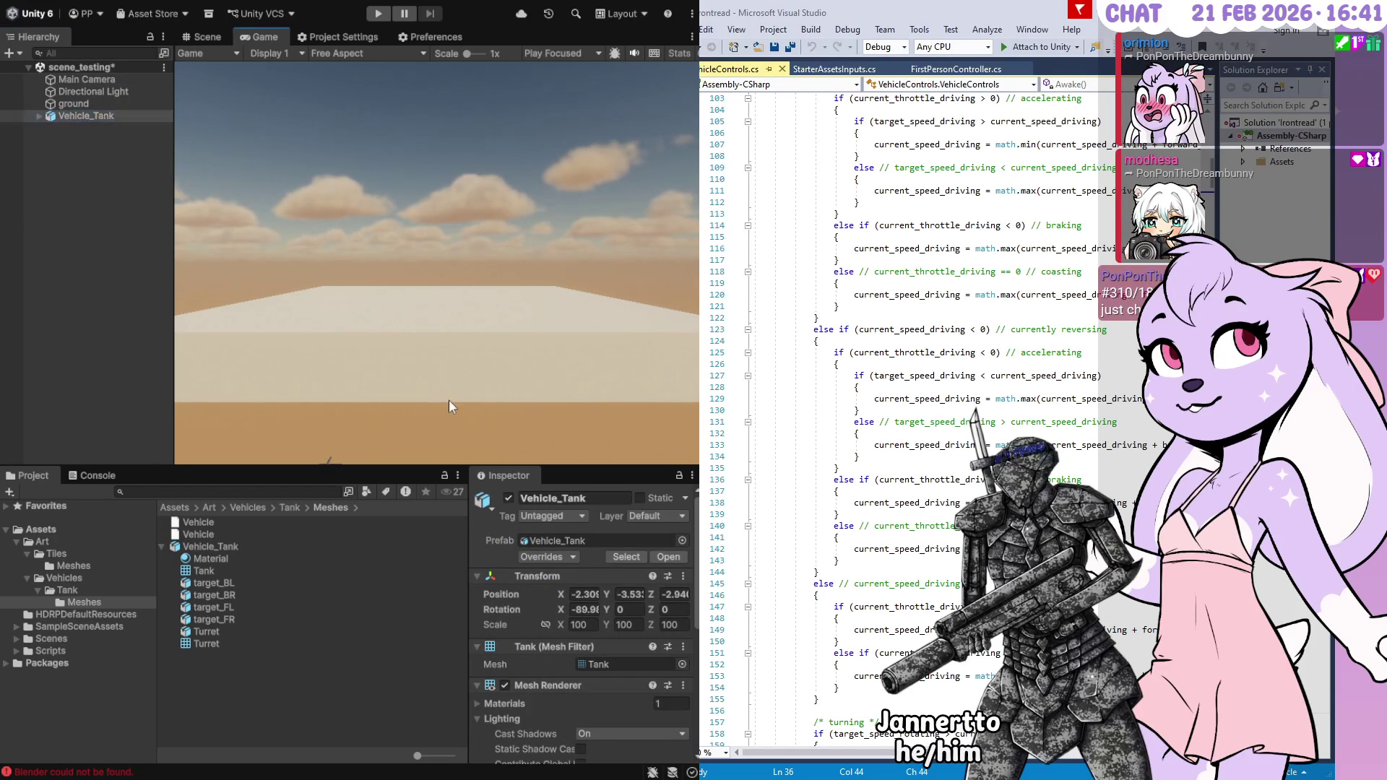
click(39, 115)
click(70, 103)
click(66, 117)
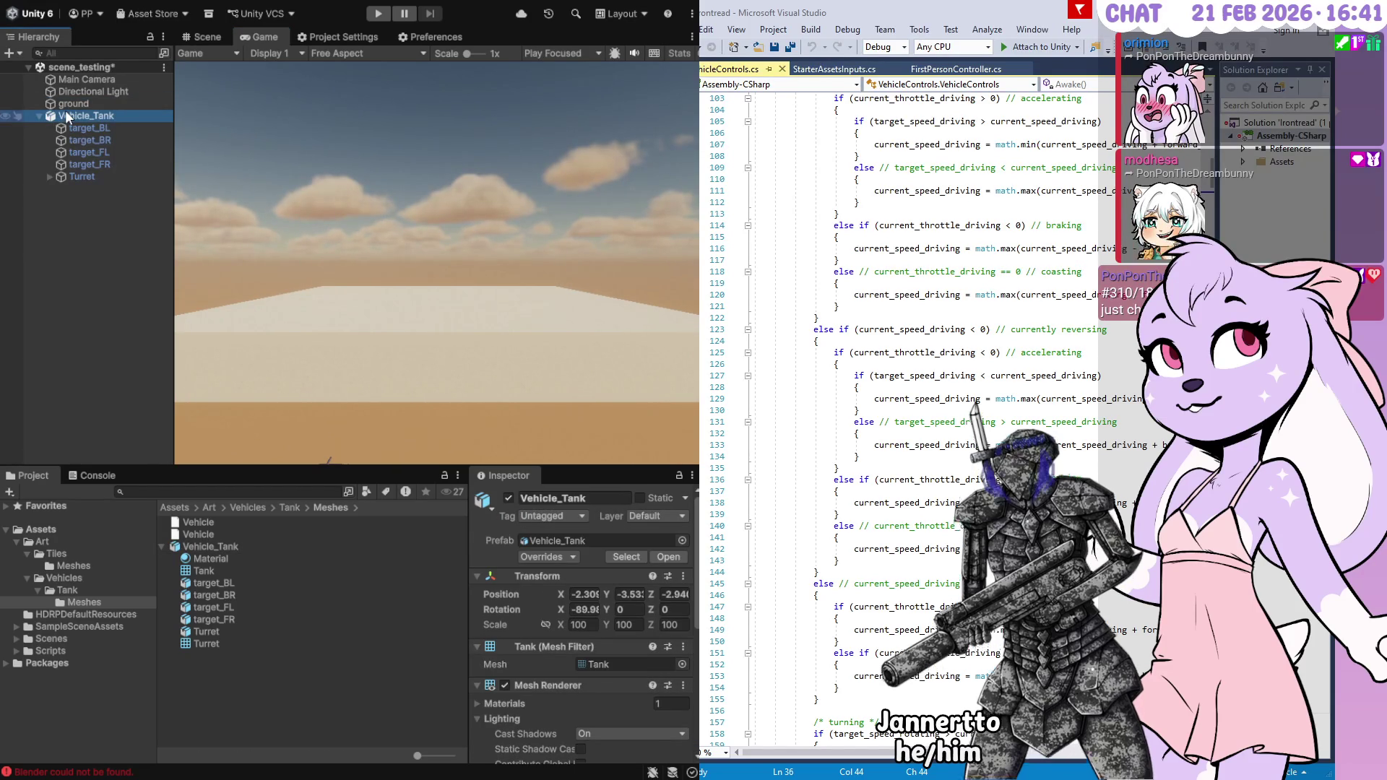
Frame the tank instance in the Scene view and orbit around it
click(351, 141)
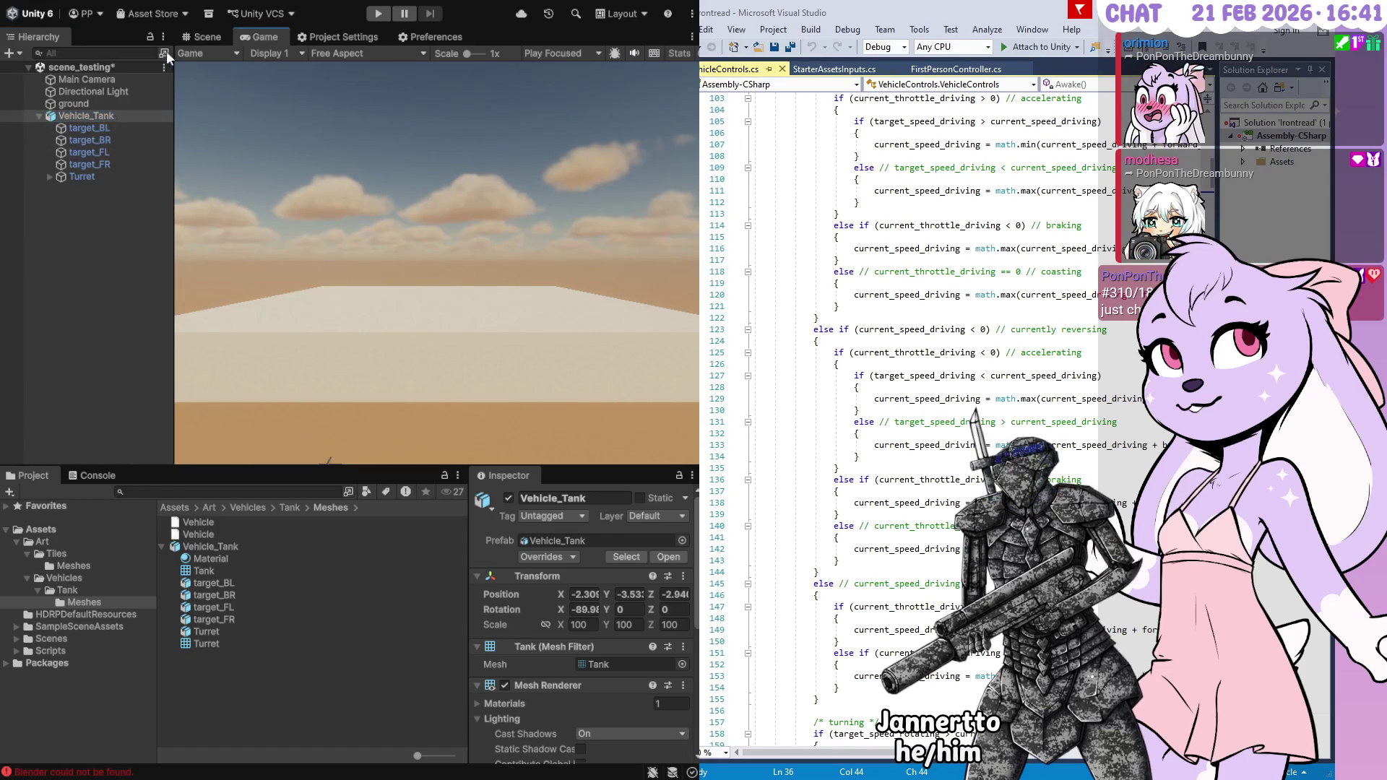
click(199, 36)
double_click(84, 117)
click(537, 406)
mouse_move(517, 374)
mouse_down()
mouse_move(419, 311)
mouse_move(227, 258)
mouse_move(173, 215)
mouse_move(220, 202)
mouse_up()
scroll(419, 310, down, 8)
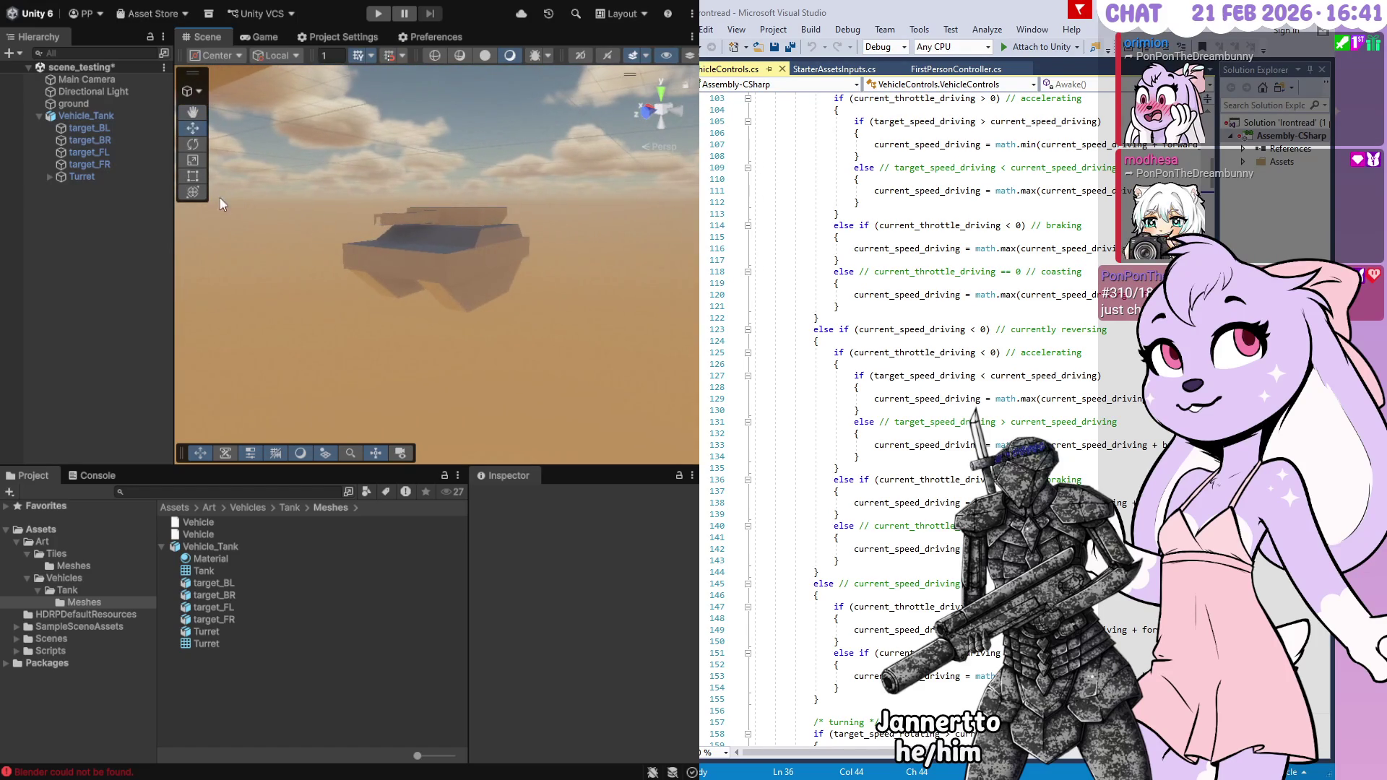
Select the tank, frame it from above, and drag it down toward the ground
click(408, 249)
mouse_move(408, 249)
mouse_down()
mouse_move(402, 233)
mouse_move(296, 208)
mouse_up()
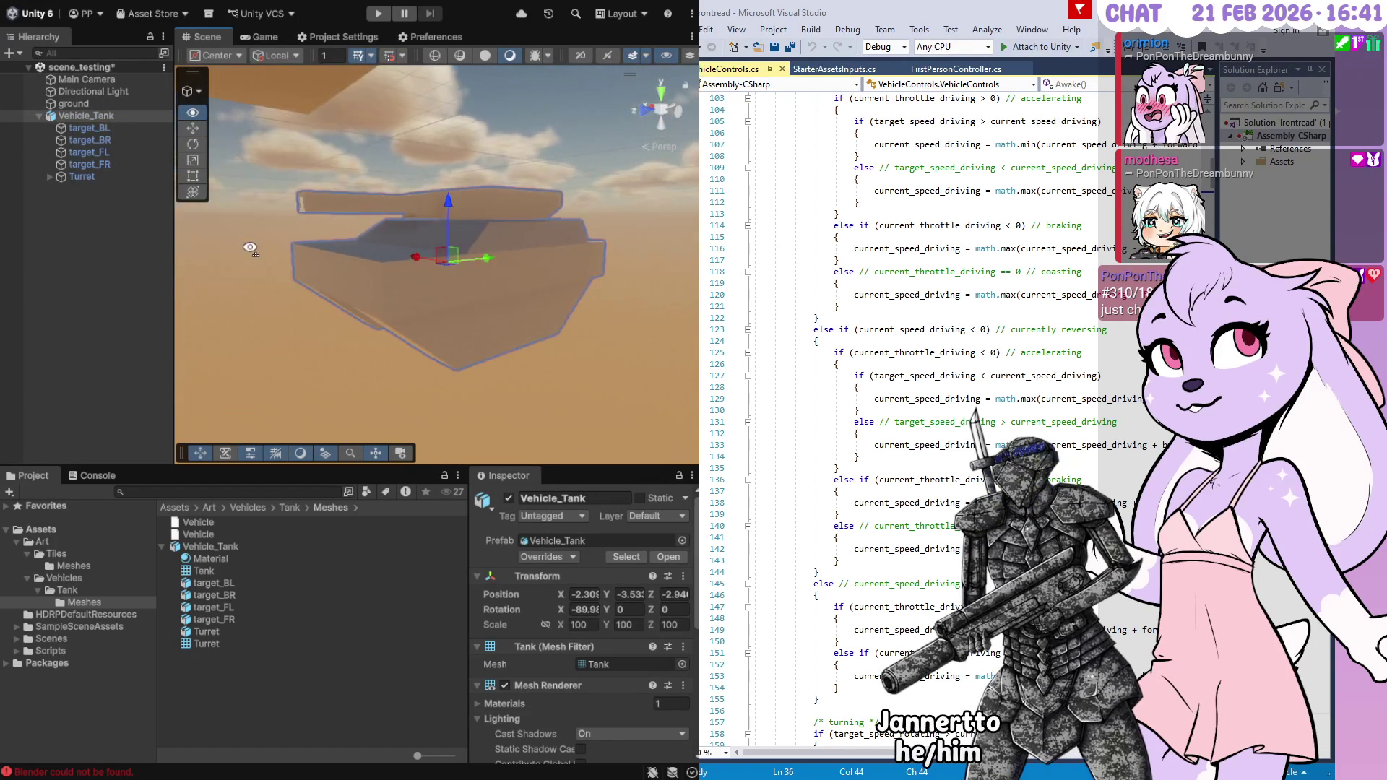
drag(504, 303, 114, 292)
key(f)
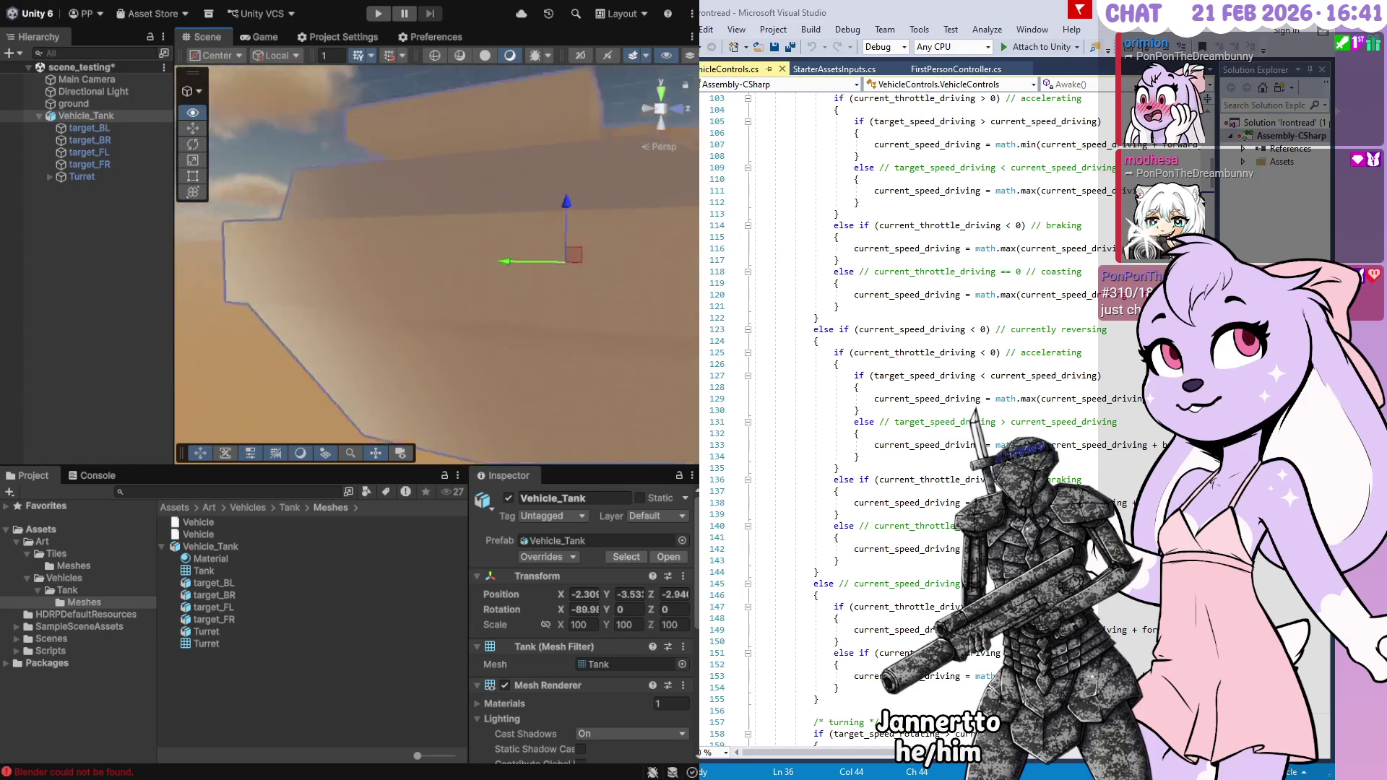
scroll(583, 323, down, 5)
drag(462, 322, 583, 322)
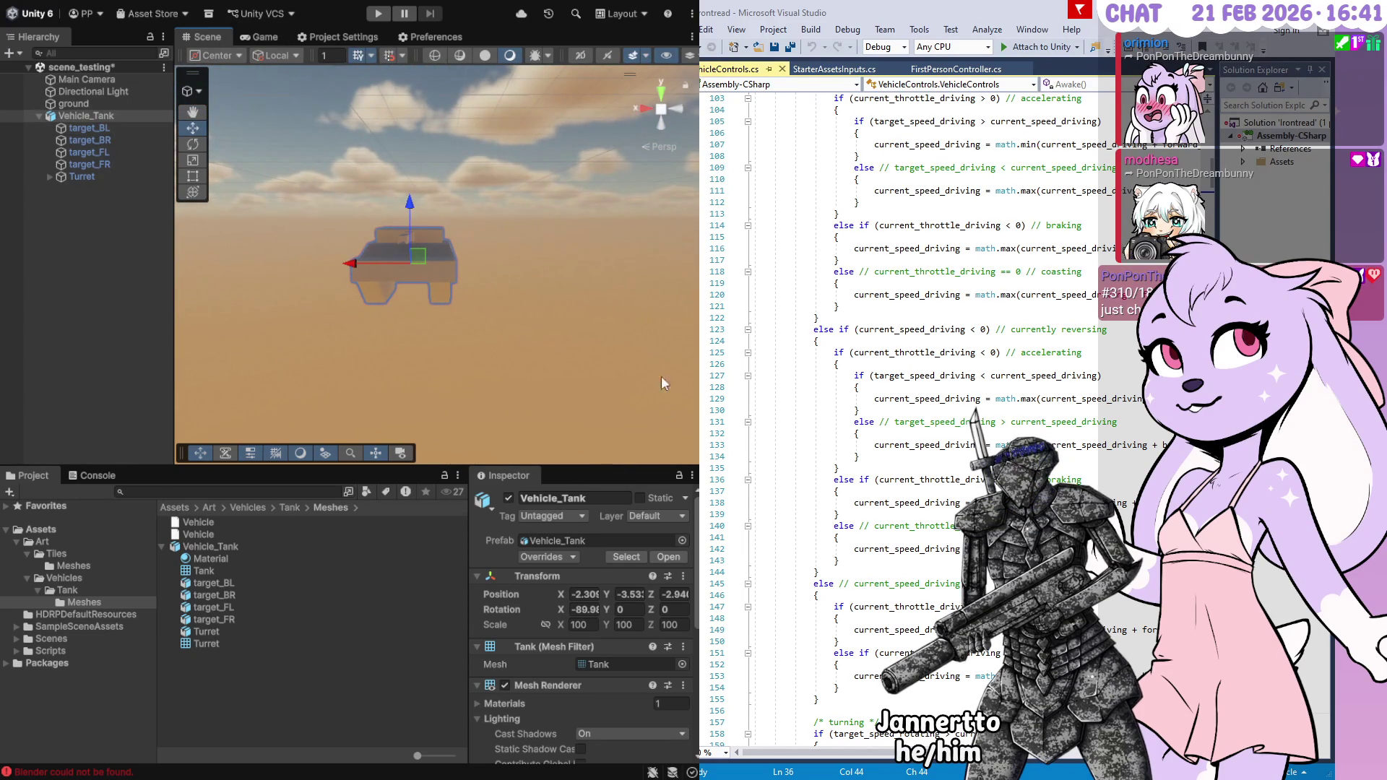
mouse_move(600, 350)
mouse_down()
mouse_move(566, 381)
mouse_move(534, 377)
mouse_move(537, 302)
mouse_move(498, 329)
mouse_move(499, 240)
mouse_up()
mouse_move(510, 205)
mouse_down()
mouse_move(526, 225)
mouse_move(444, 309)
mouse_up()
Slide the tank sideways and raise it slightly, ending near X −3.39, Y 0.15, Z −2.94
scroll(447, 306, down, 5)
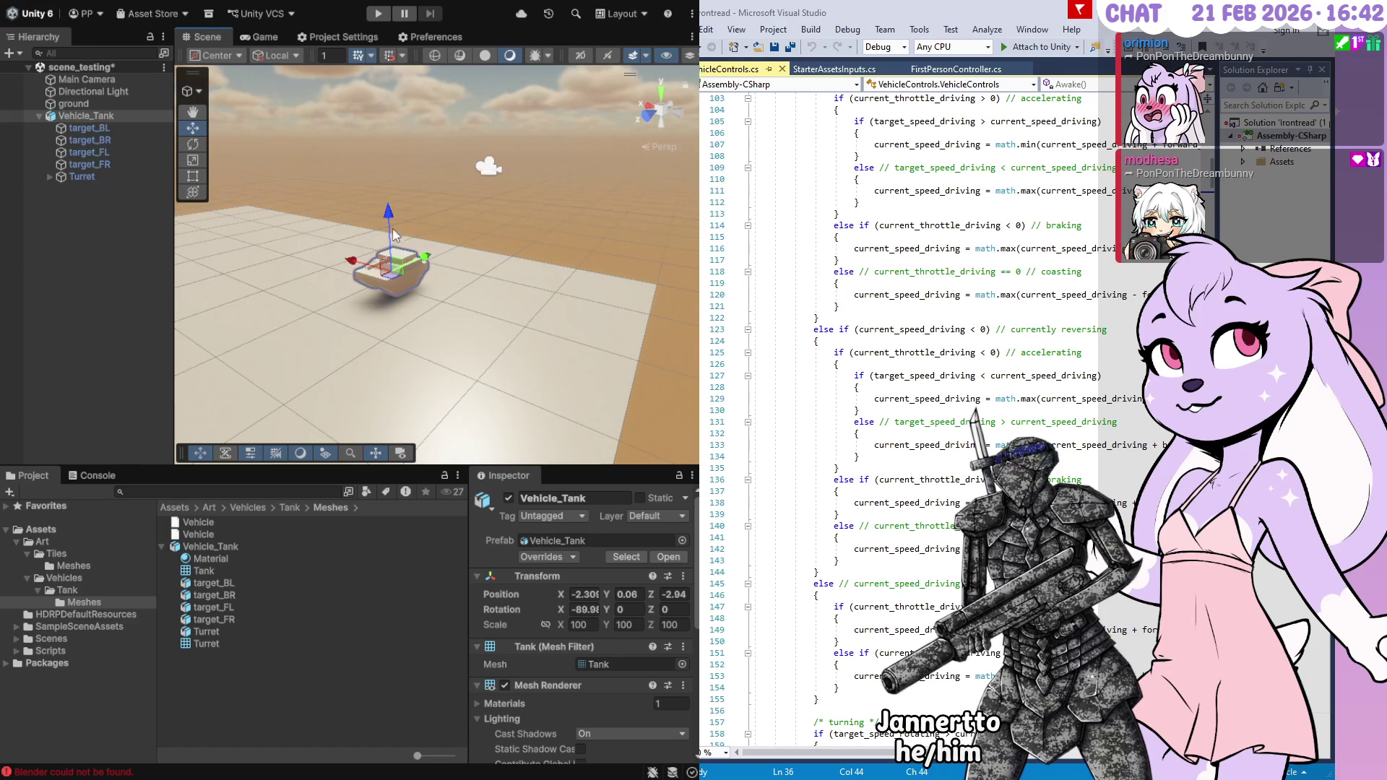
mouse_move(362, 265)
mouse_down()
mouse_move(433, 307)
mouse_move(421, 304)
mouse_up()
mouse_move(470, 235)
mouse_down()
mouse_move(473, 164)
mouse_move(470, 229)
mouse_up()
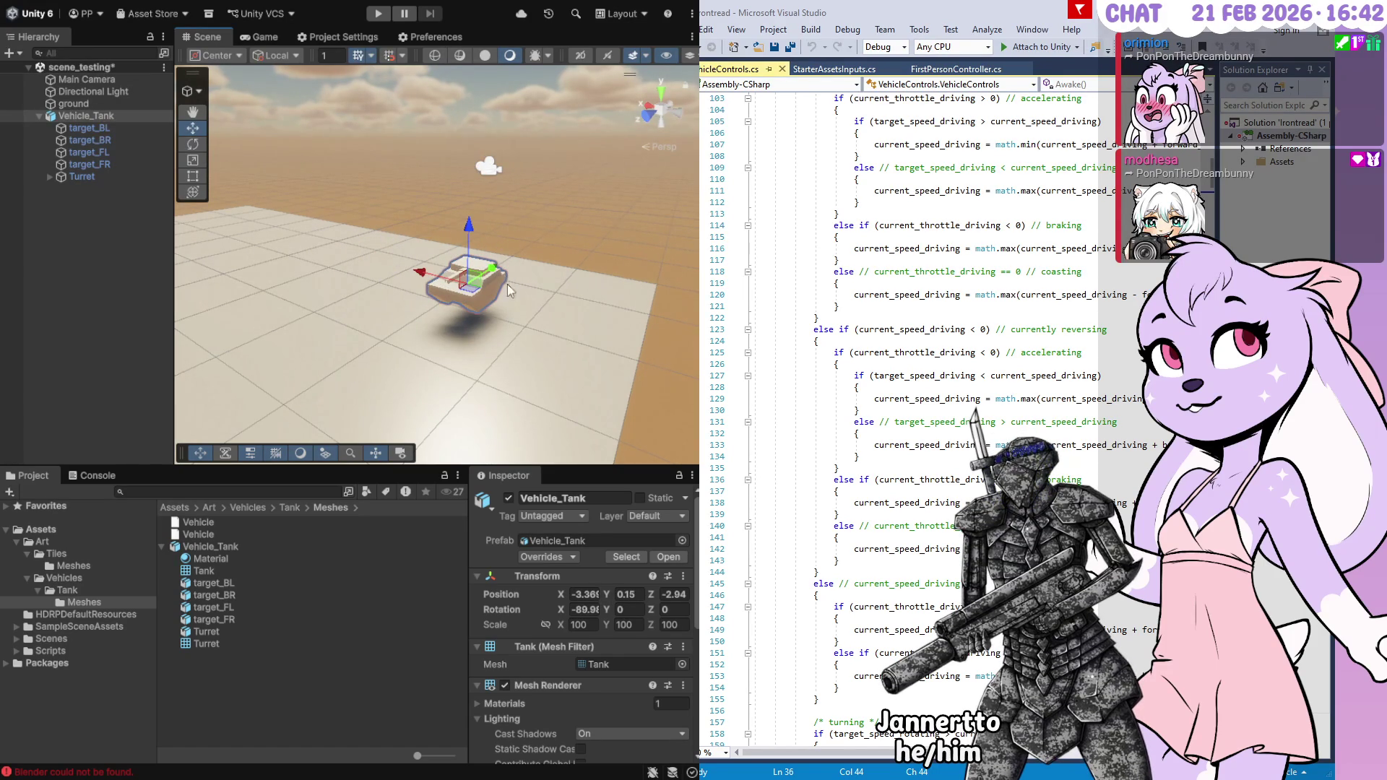
Set the tank's Position X, Y, Z and Rotation X to 0 in the Transform
click(585, 594)
text(0)
click(581, 609)
text(0)
mouse_move(405, 310)
mouse_down()
mouse_move(304, 354)
mouse_move(401, 309)
mouse_move(274, 302)
mouse_move(493, 320)
mouse_move(378, 322)
mouse_up()
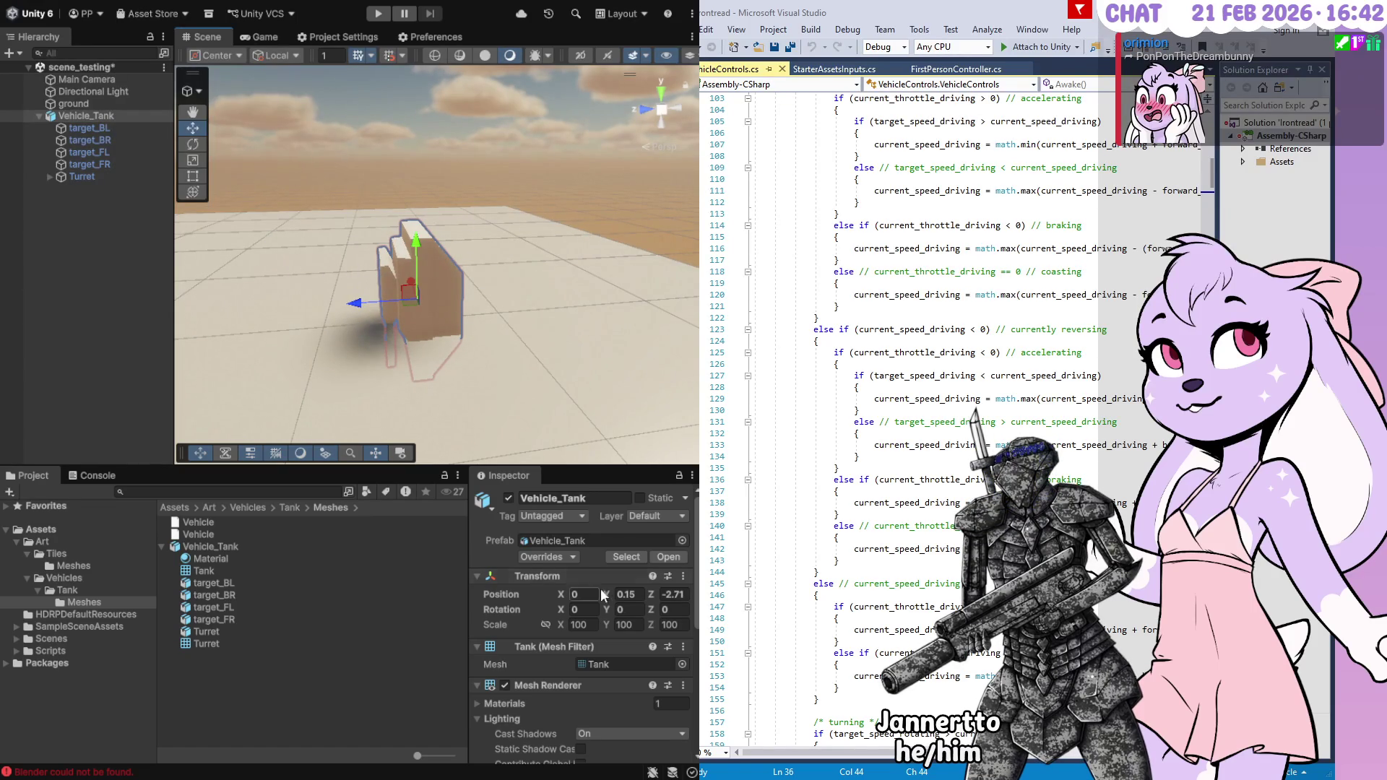
click(632, 594)
text(0)
key(Tab)
text(0)
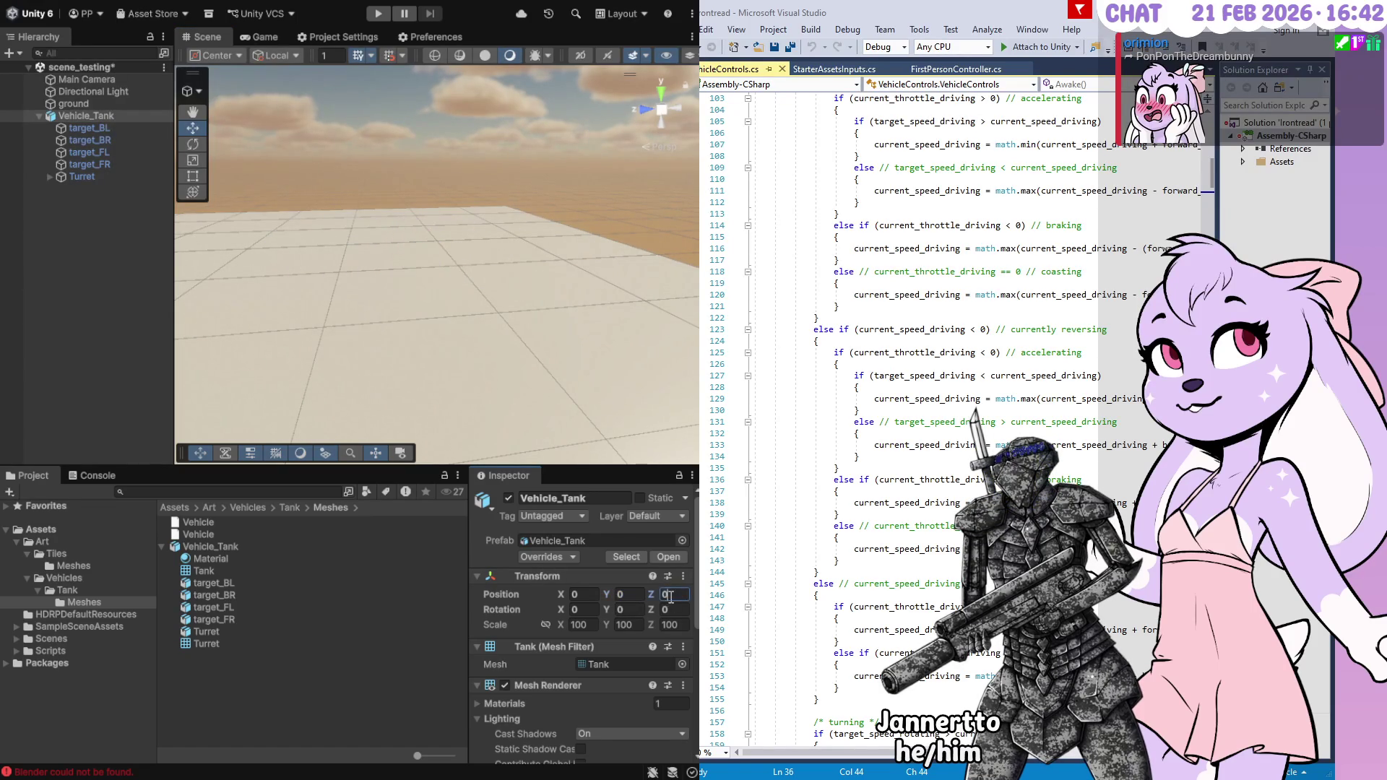
mouse_move(547, 439)
mouse_down()
mouse_move(433, 353)
mouse_move(358, 354)
mouse_move(405, 318)
mouse_move(592, 329)
mouse_move(588, 370)
mouse_up()
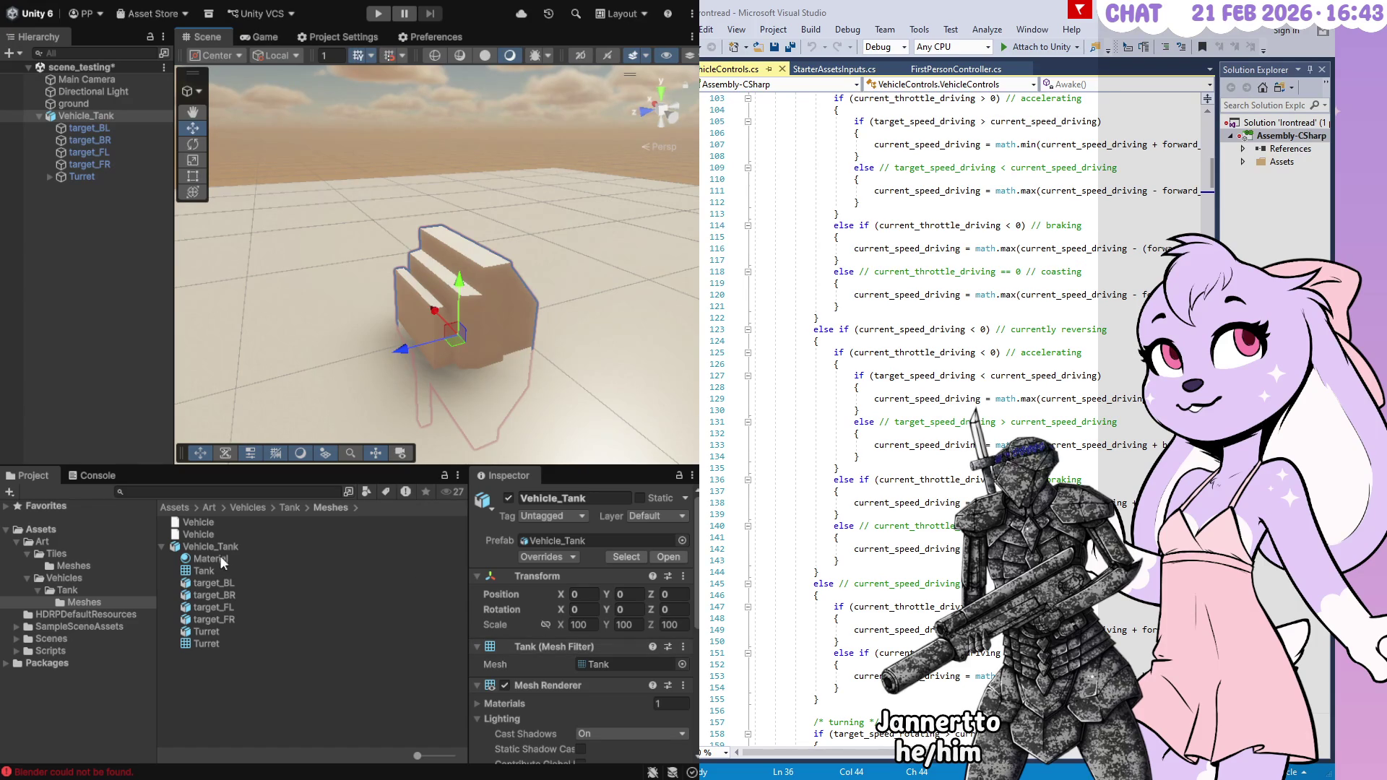
Check the tank FBX's Model, Rig, Animation and Materials tabs, then delete the tank instance
click(220, 548)
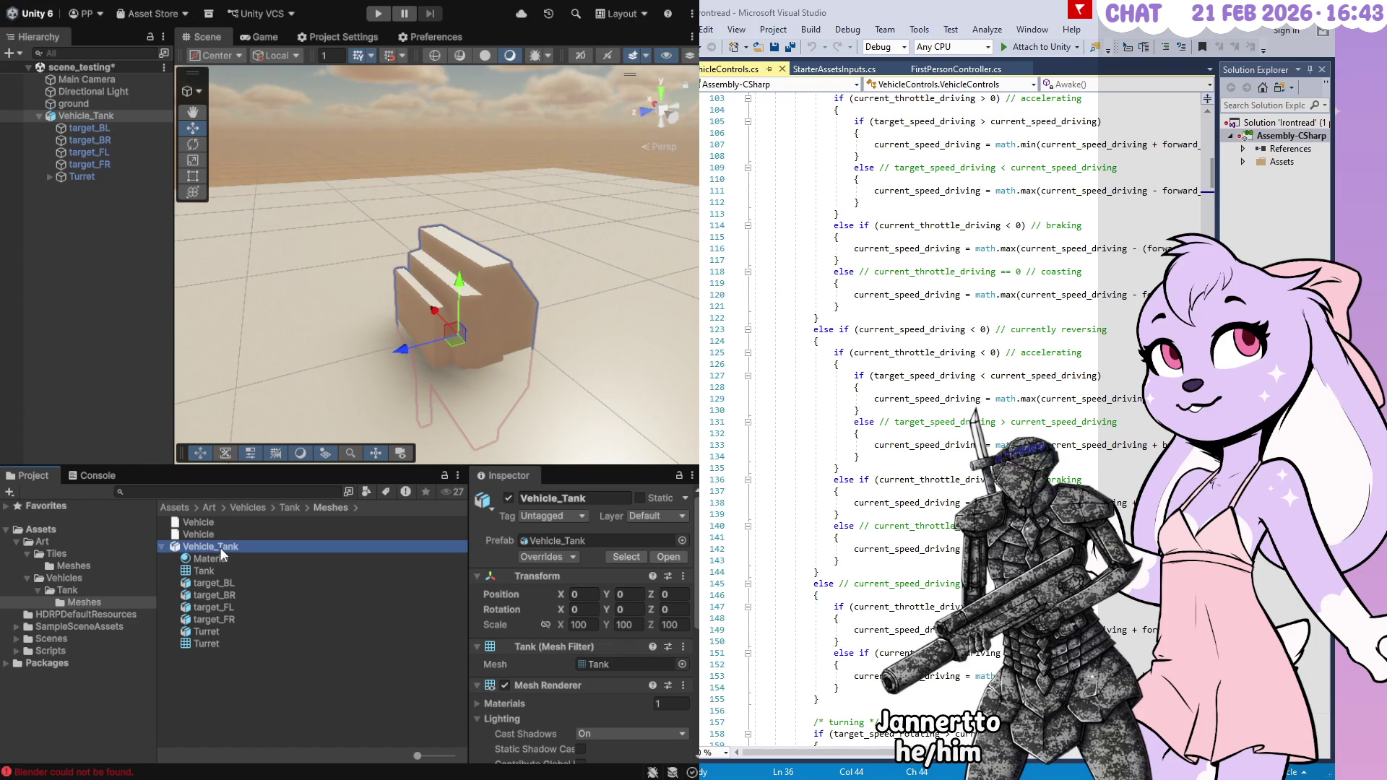
click(473, 311)
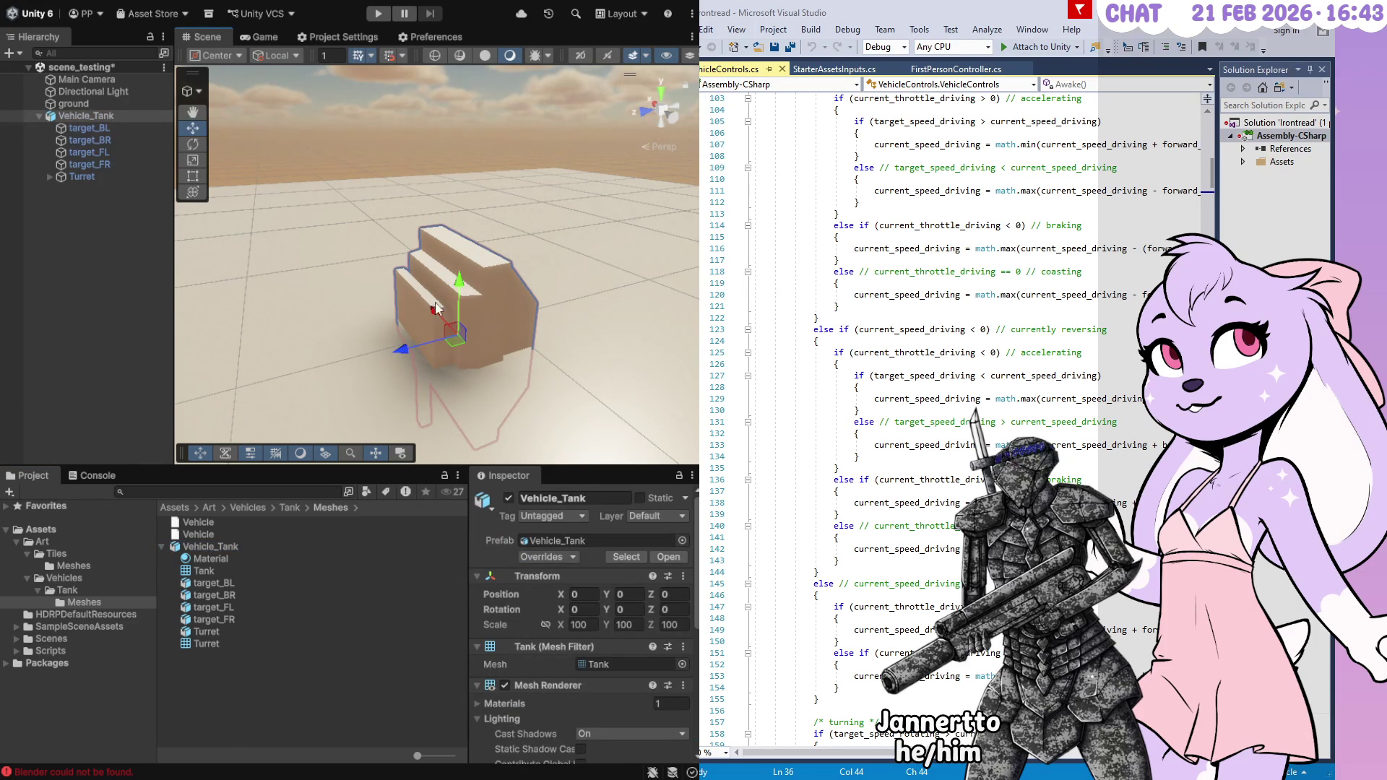
drag(436, 308, 390, 393)
click(210, 546)
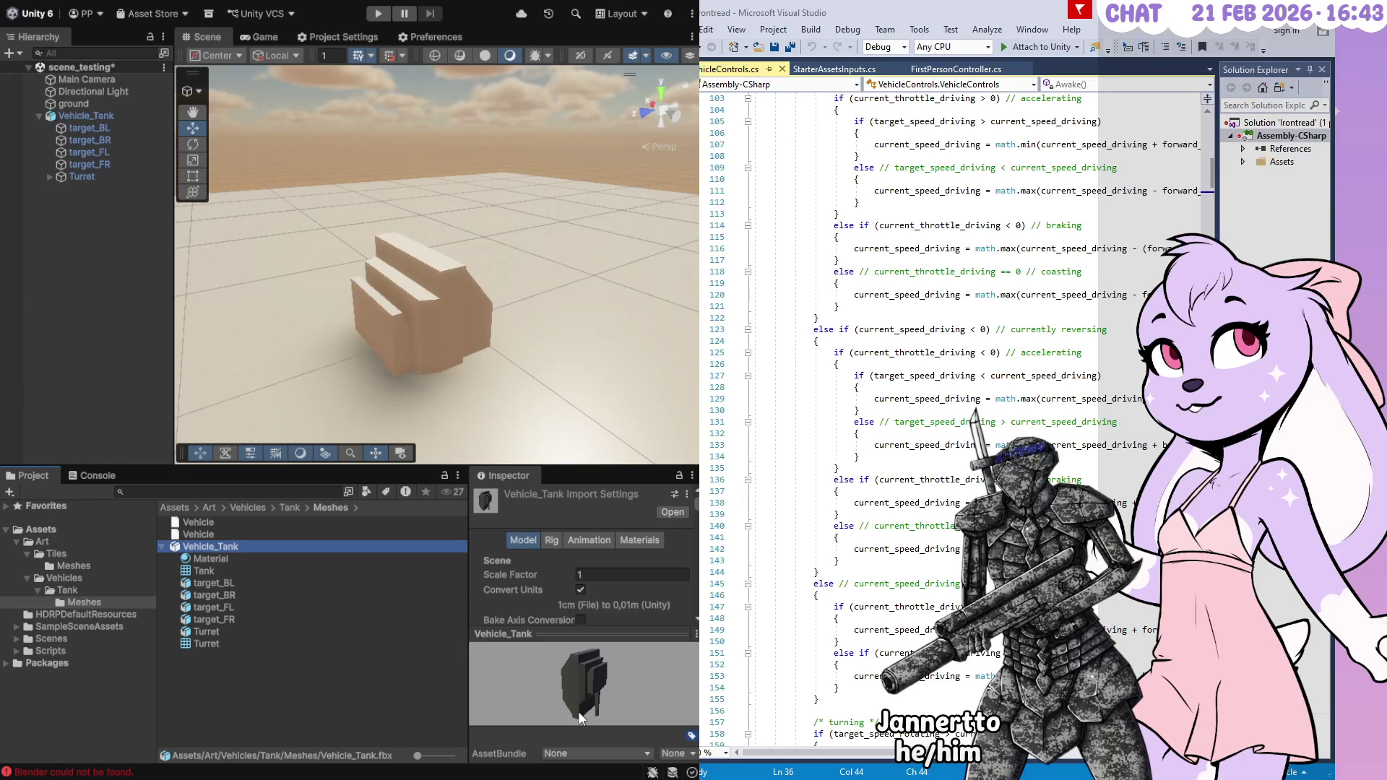
click(546, 540)
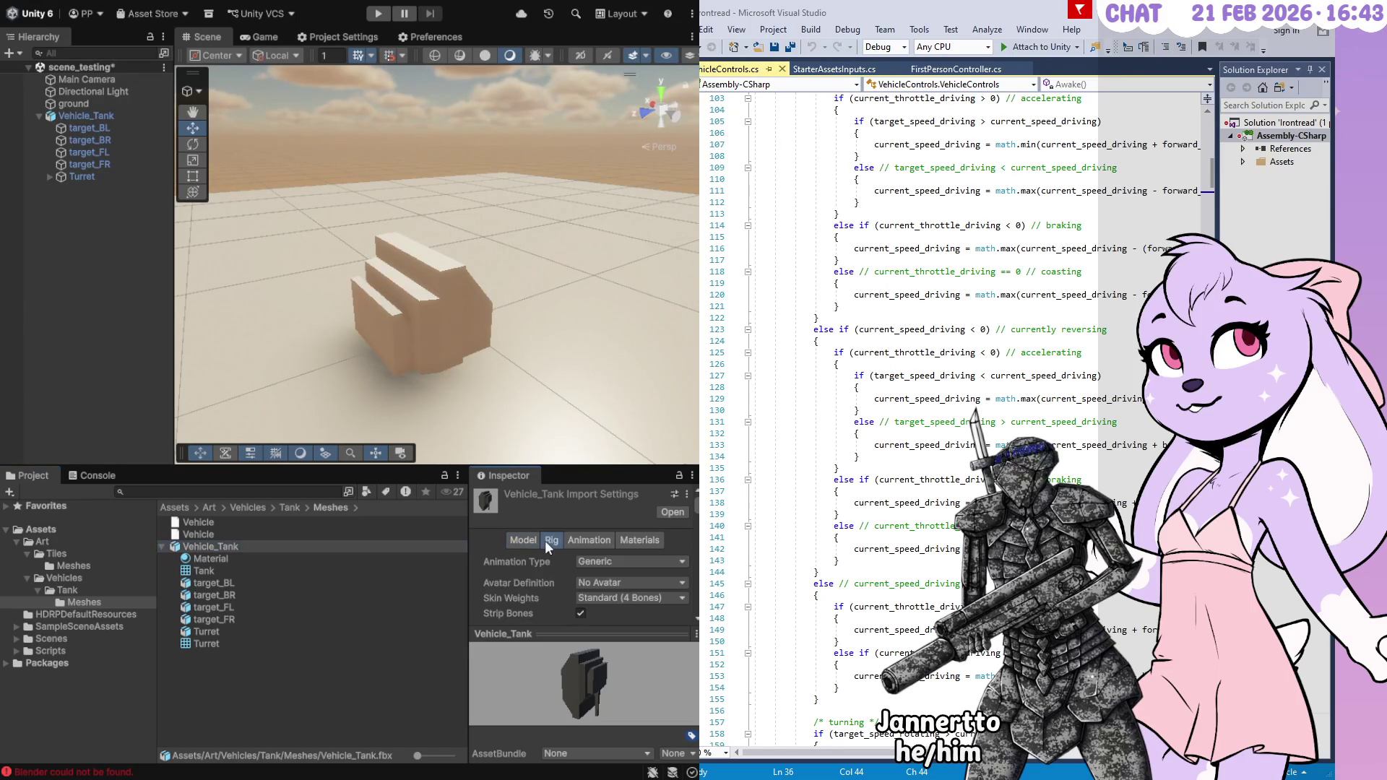
click(584, 537)
click(639, 540)
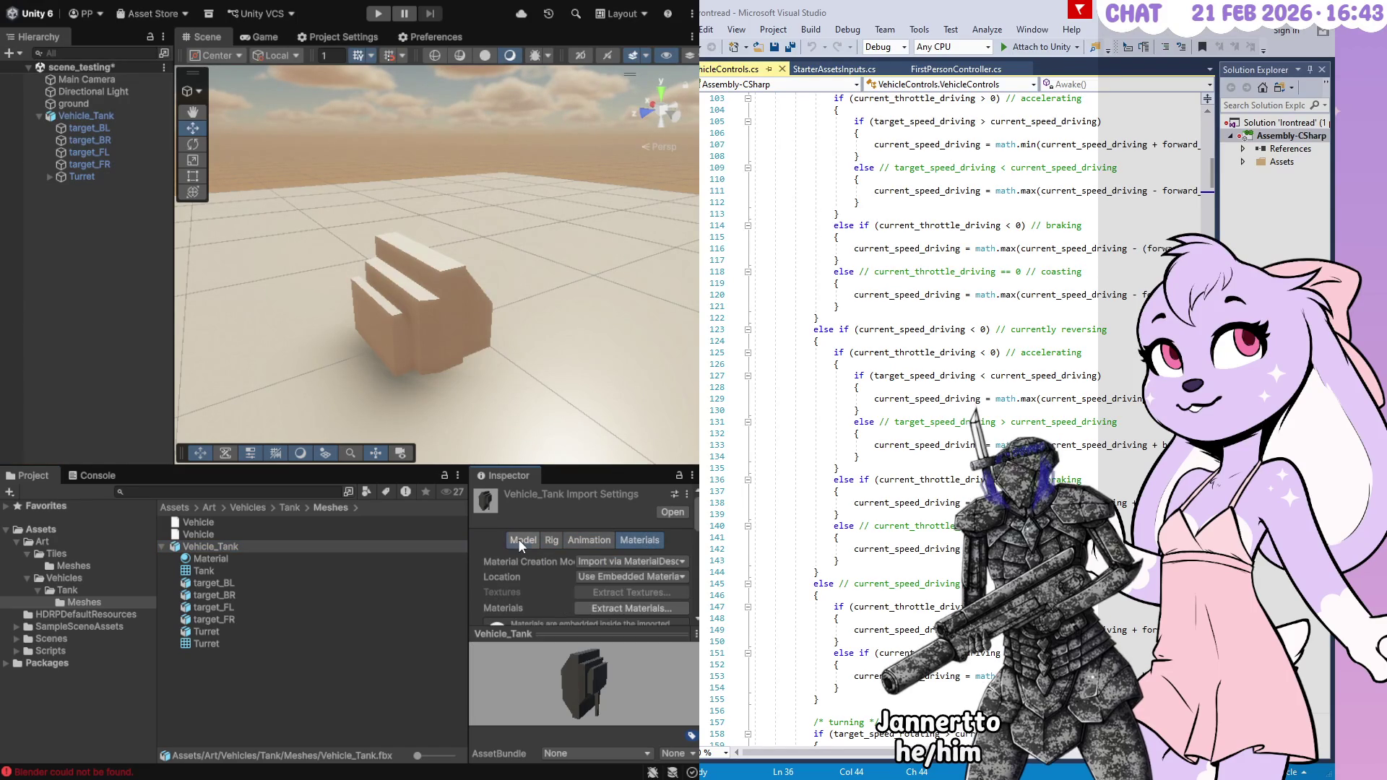
click(519, 540)
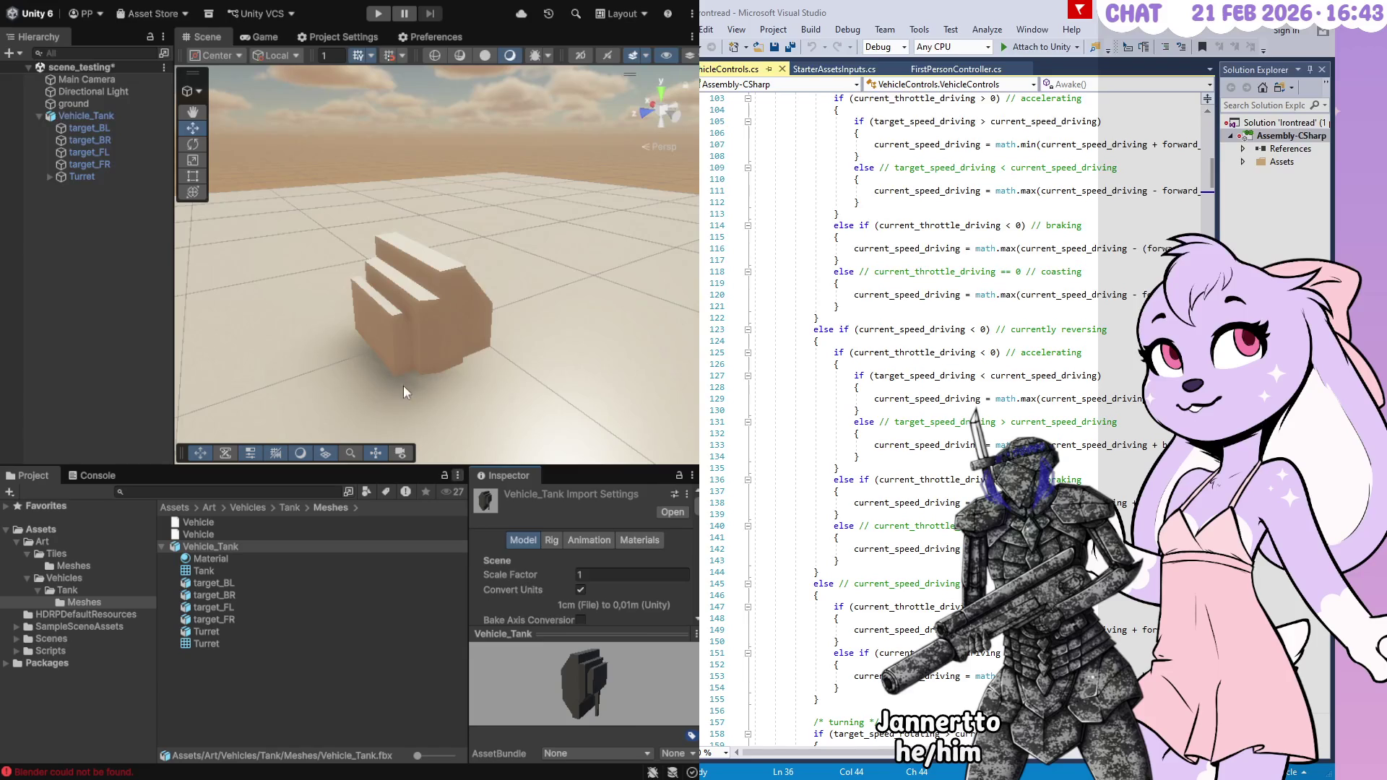
click(425, 306)
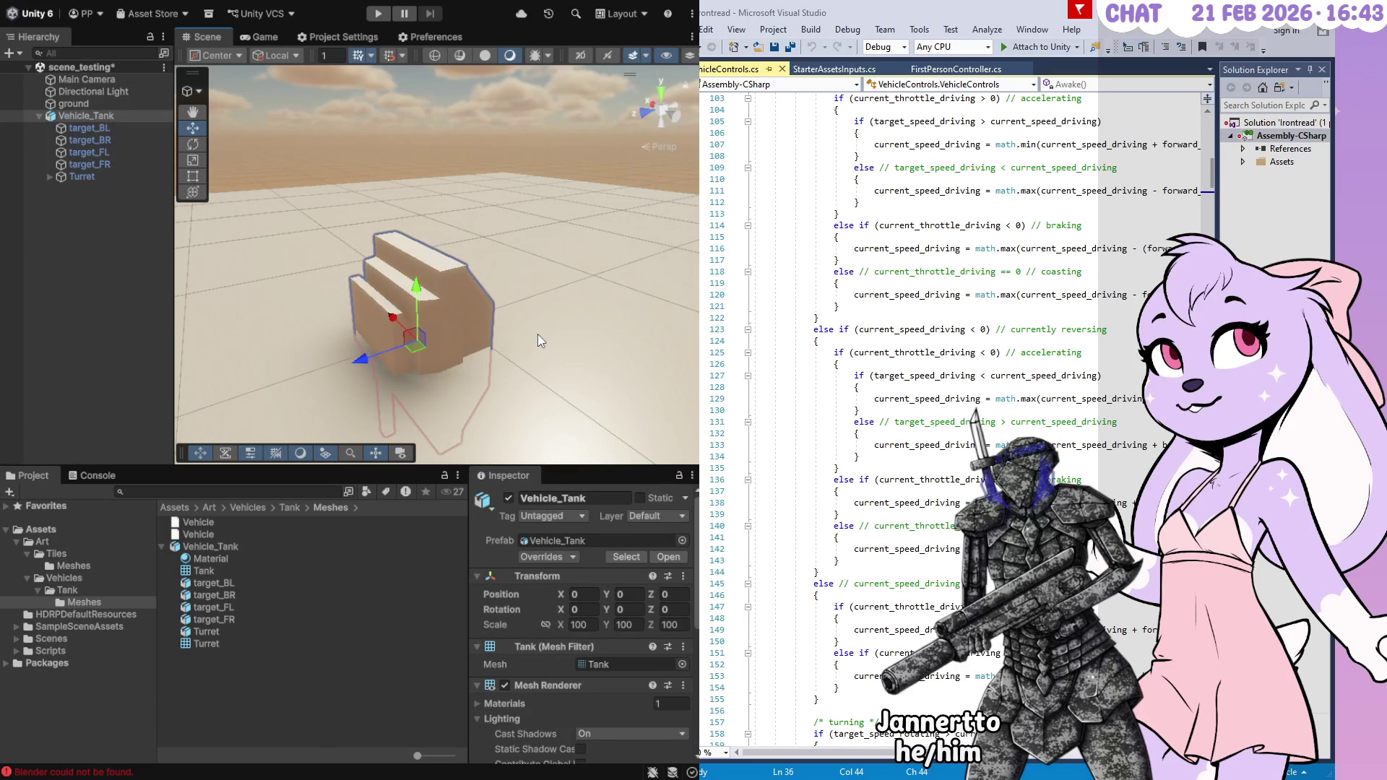
key(Delete)
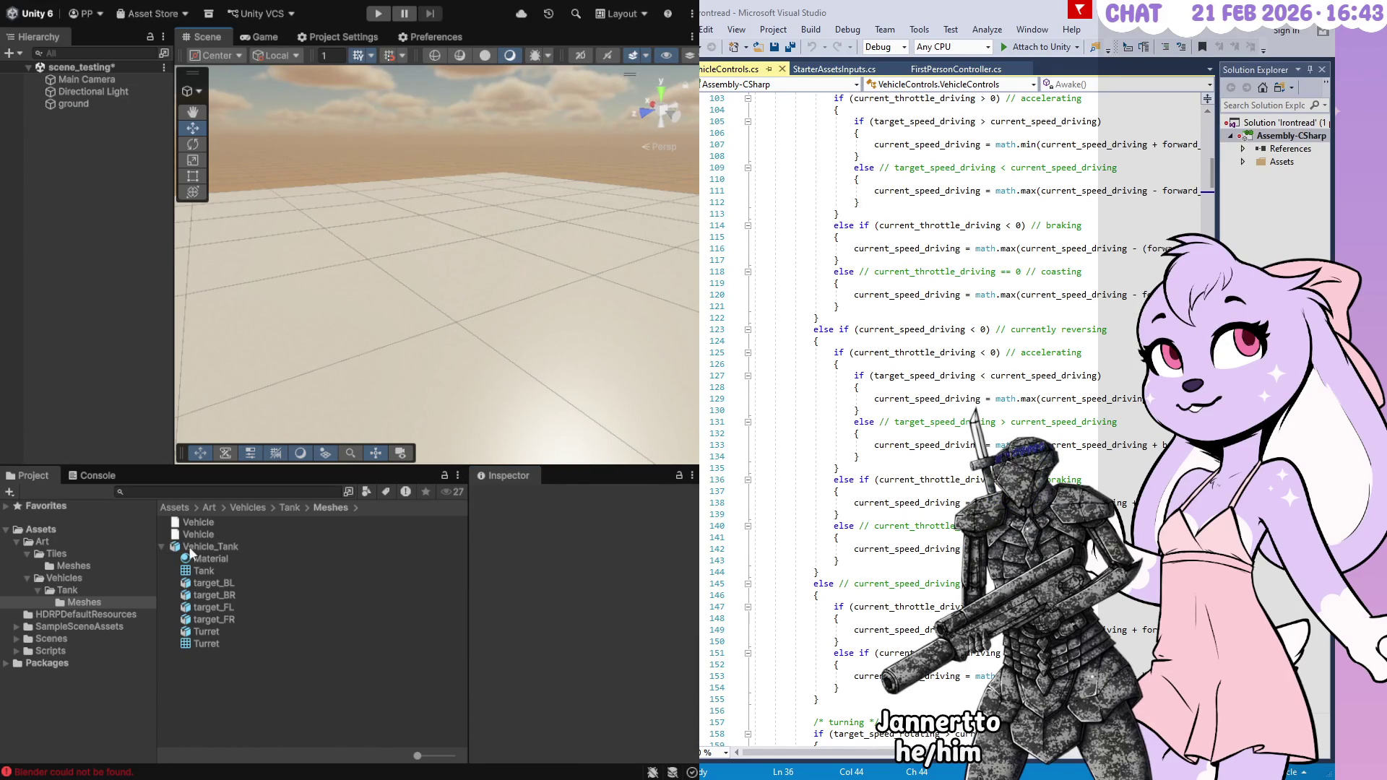
click(188, 547)
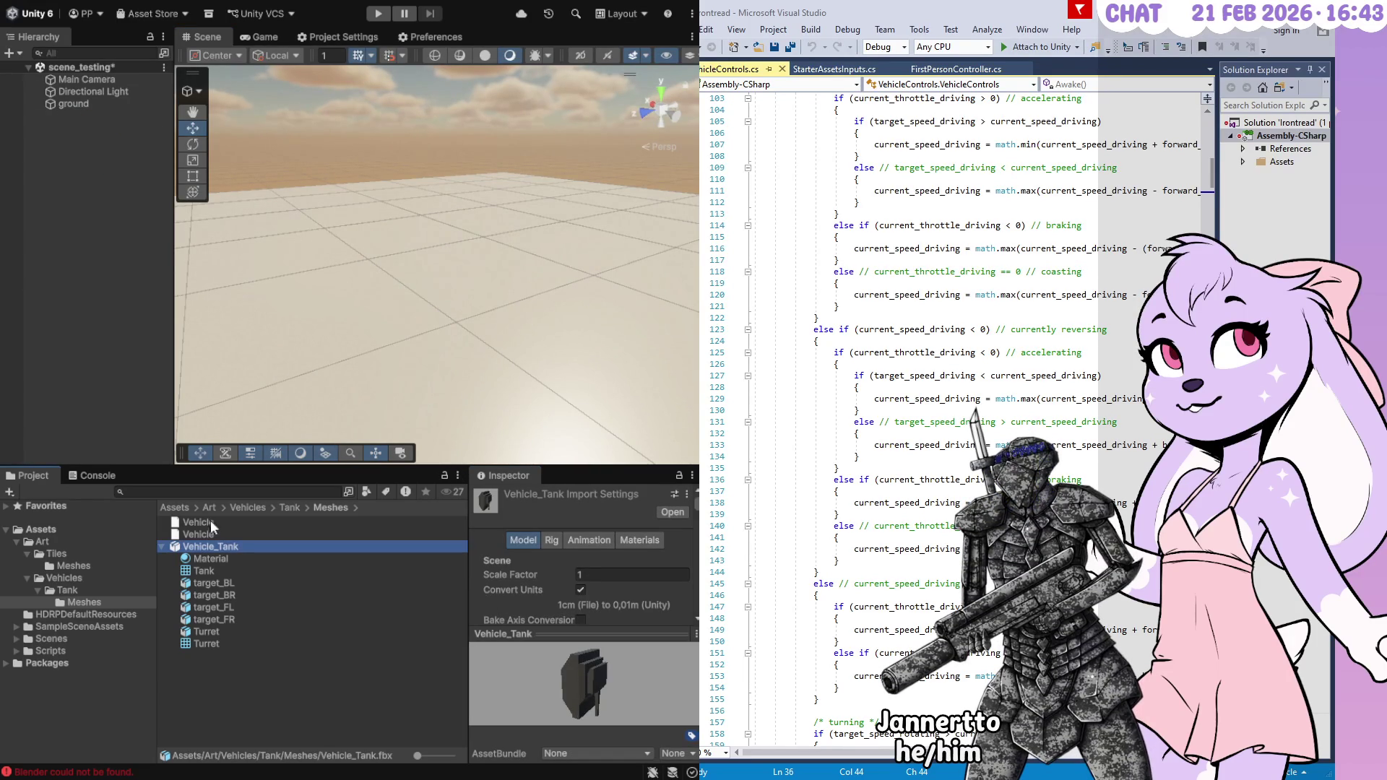
mouse_move(213, 543)
mouse_down()
mouse_move(41, 178)
mouse_move(88, 141)
mouse_up()
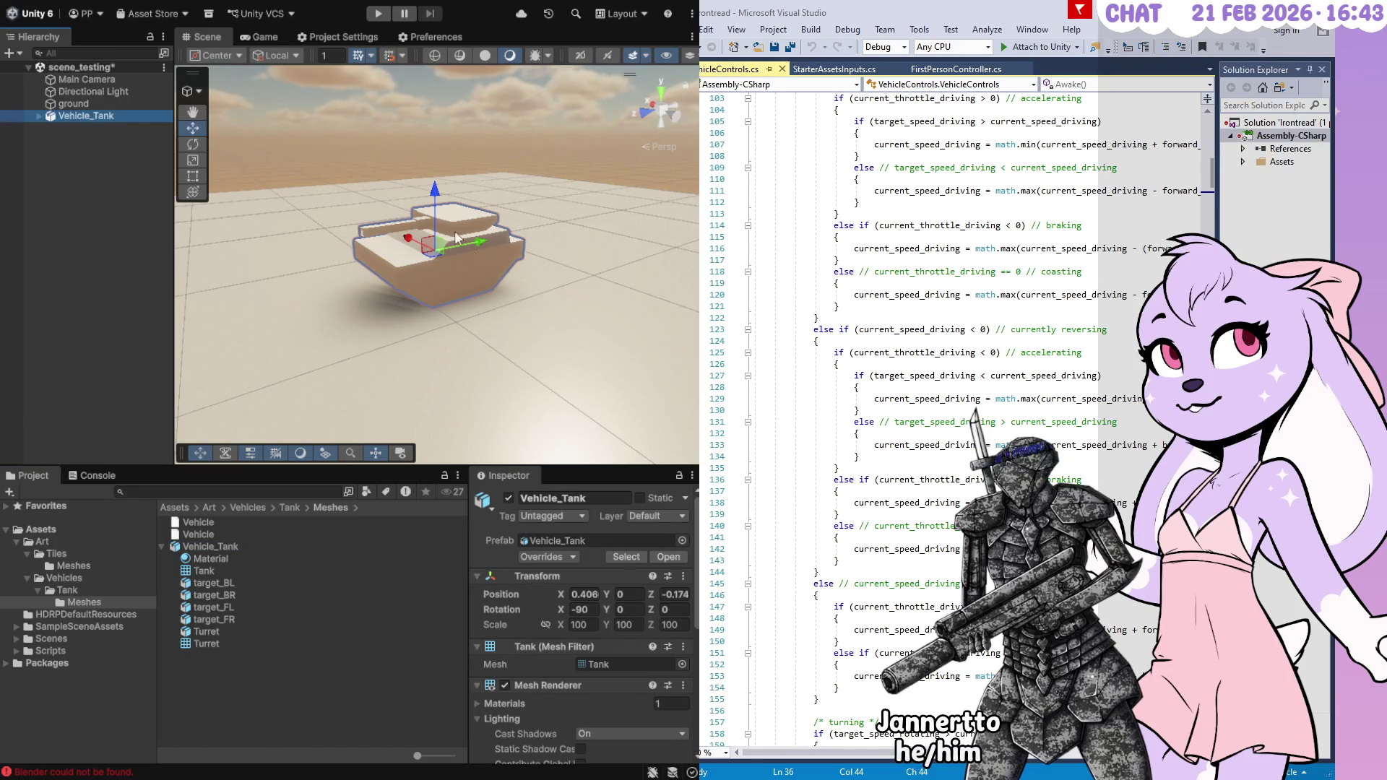
click(109, 118)
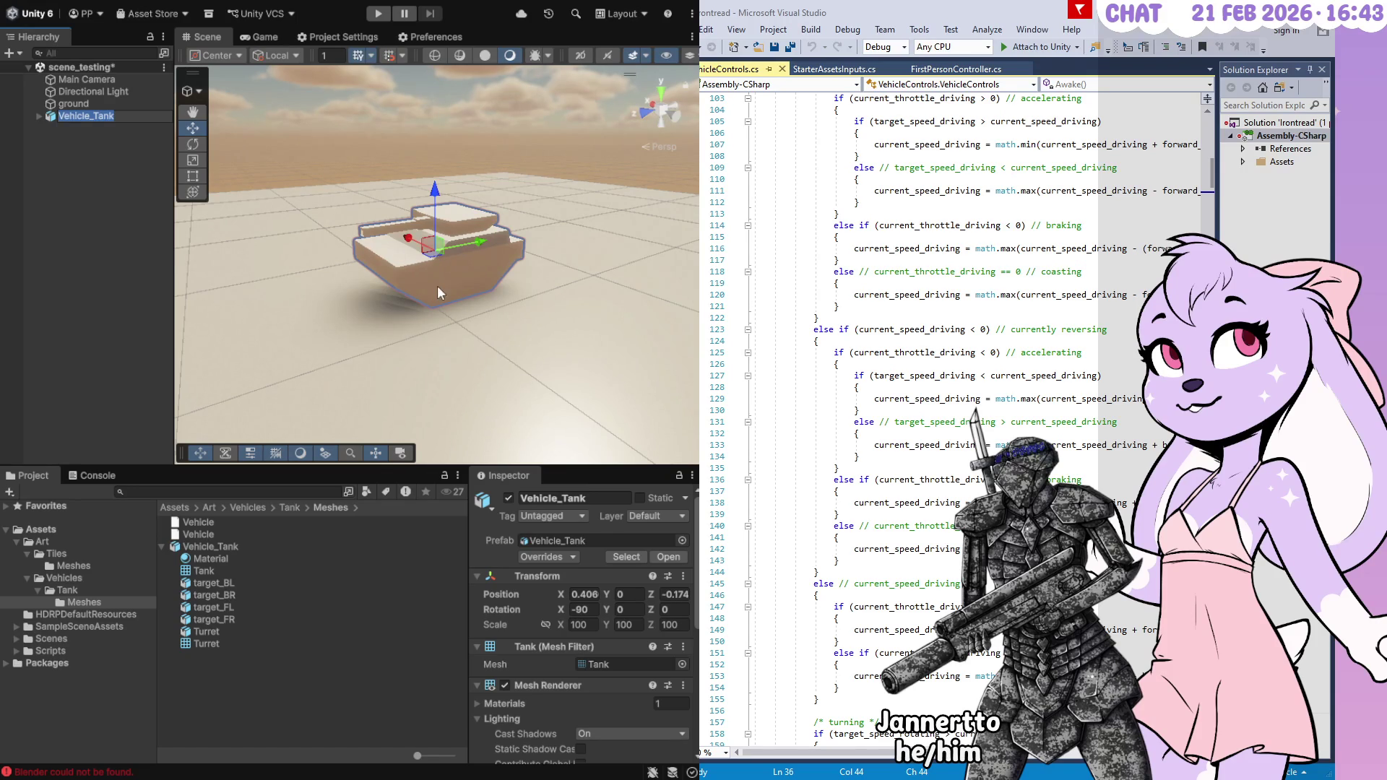
click(74, 188)
click(94, 119)
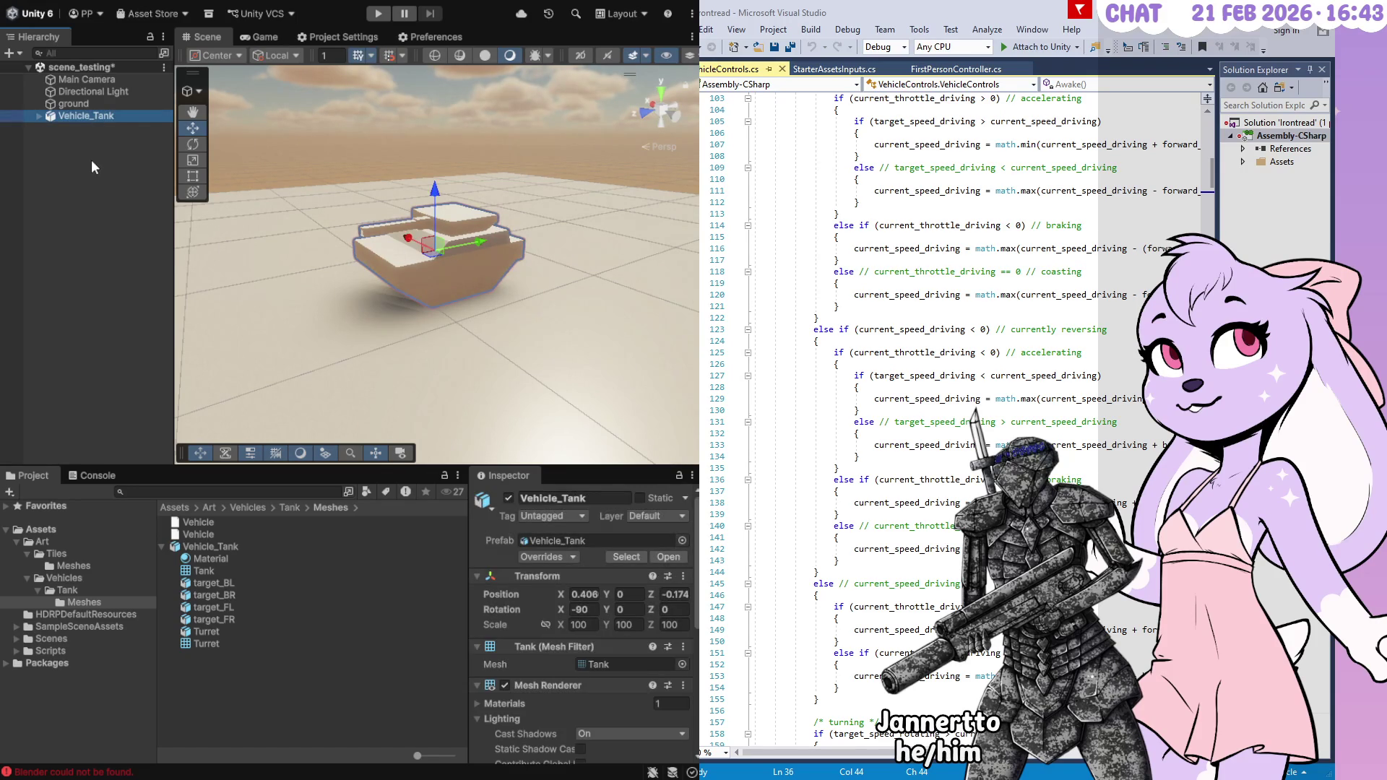
key(Delete)
click(217, 546)
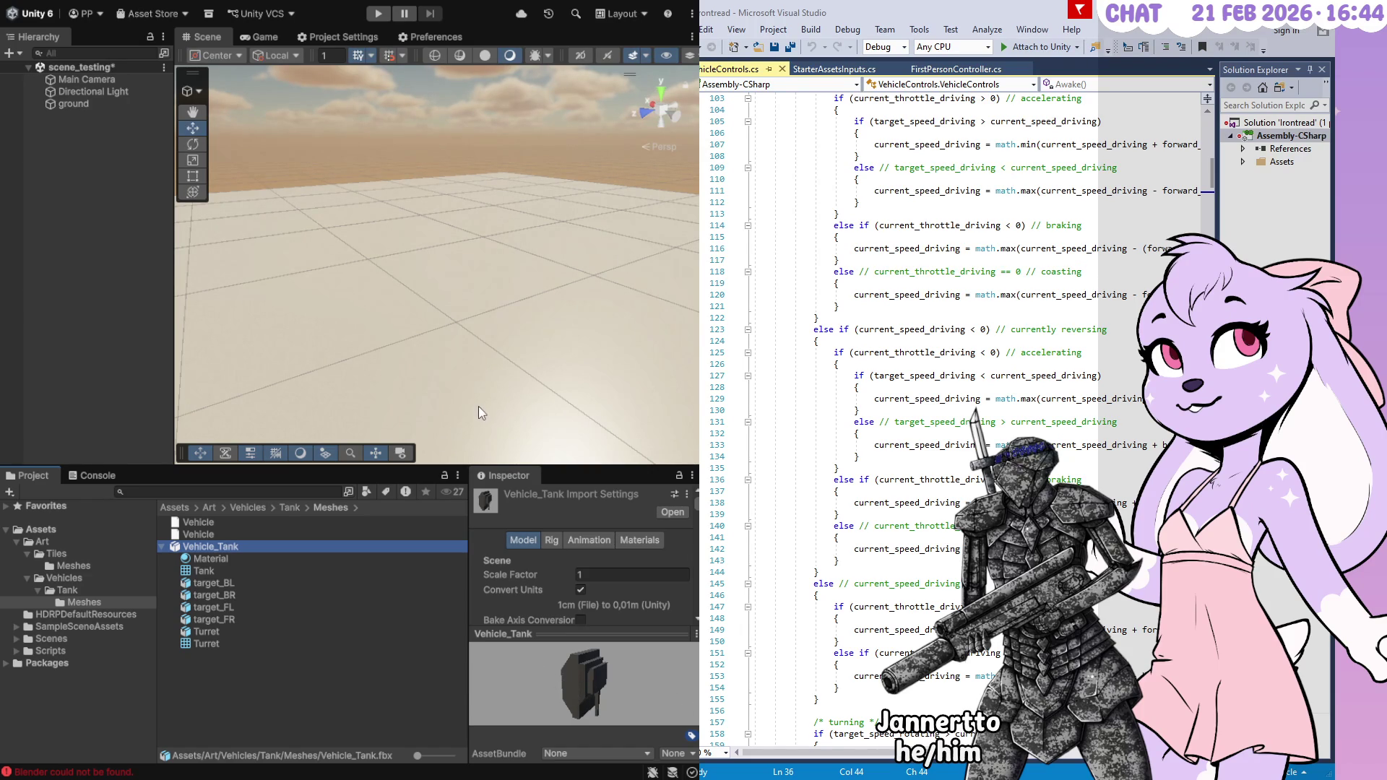
mouse_move(211, 546)
mouse_down()
mouse_move(432, 246)
mouse_move(578, 258)
mouse_move(494, 284)
mouse_move(448, 272)
mouse_move(448, 283)
mouse_up()
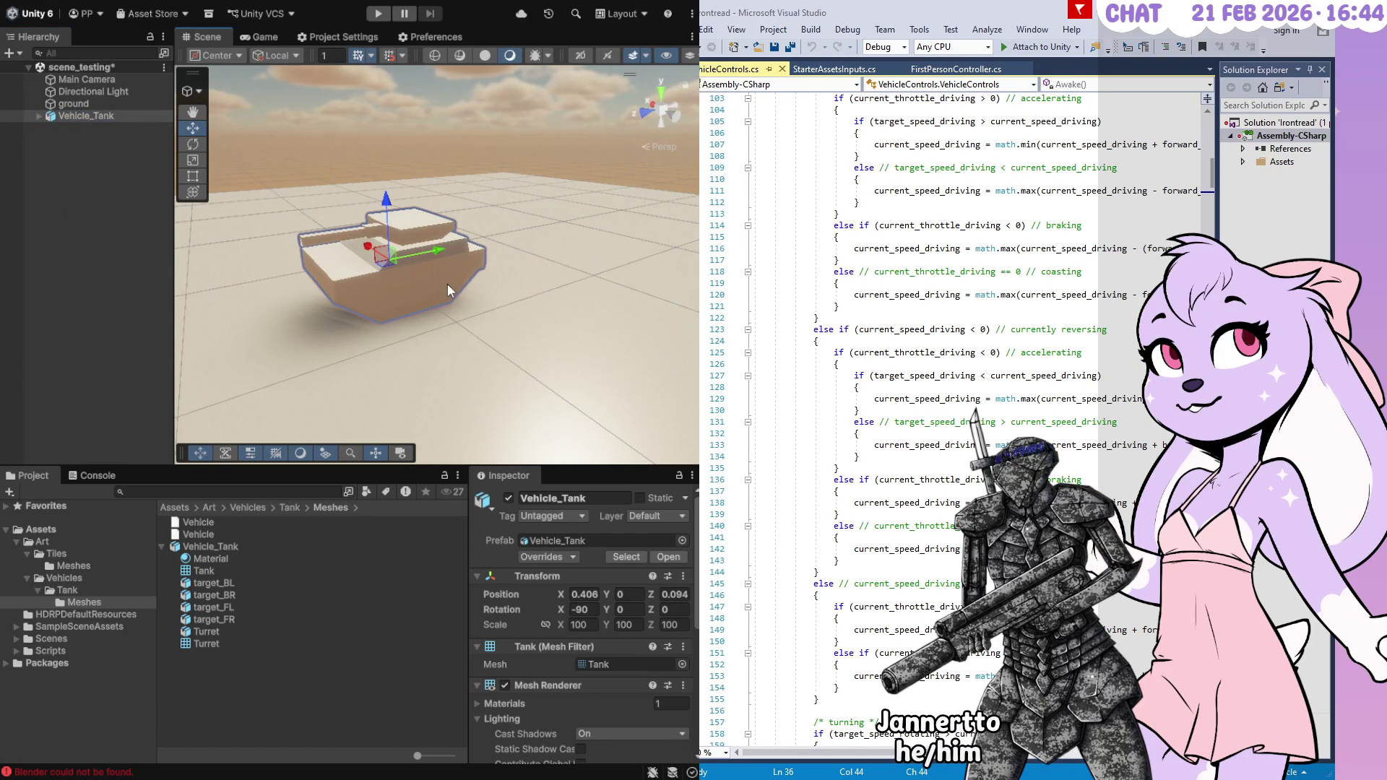
click(584, 611)
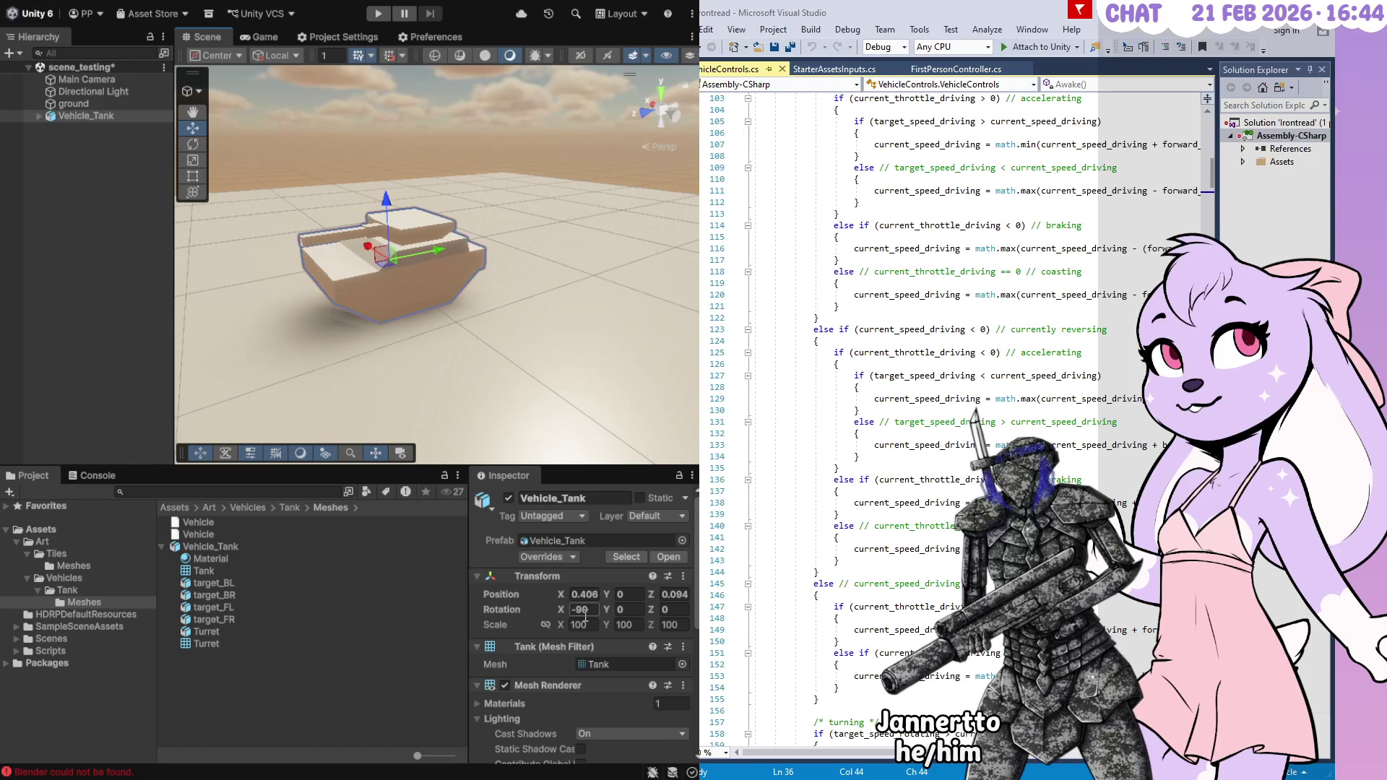
click(583, 594)
text(0)
click(666, 594)
text(0)
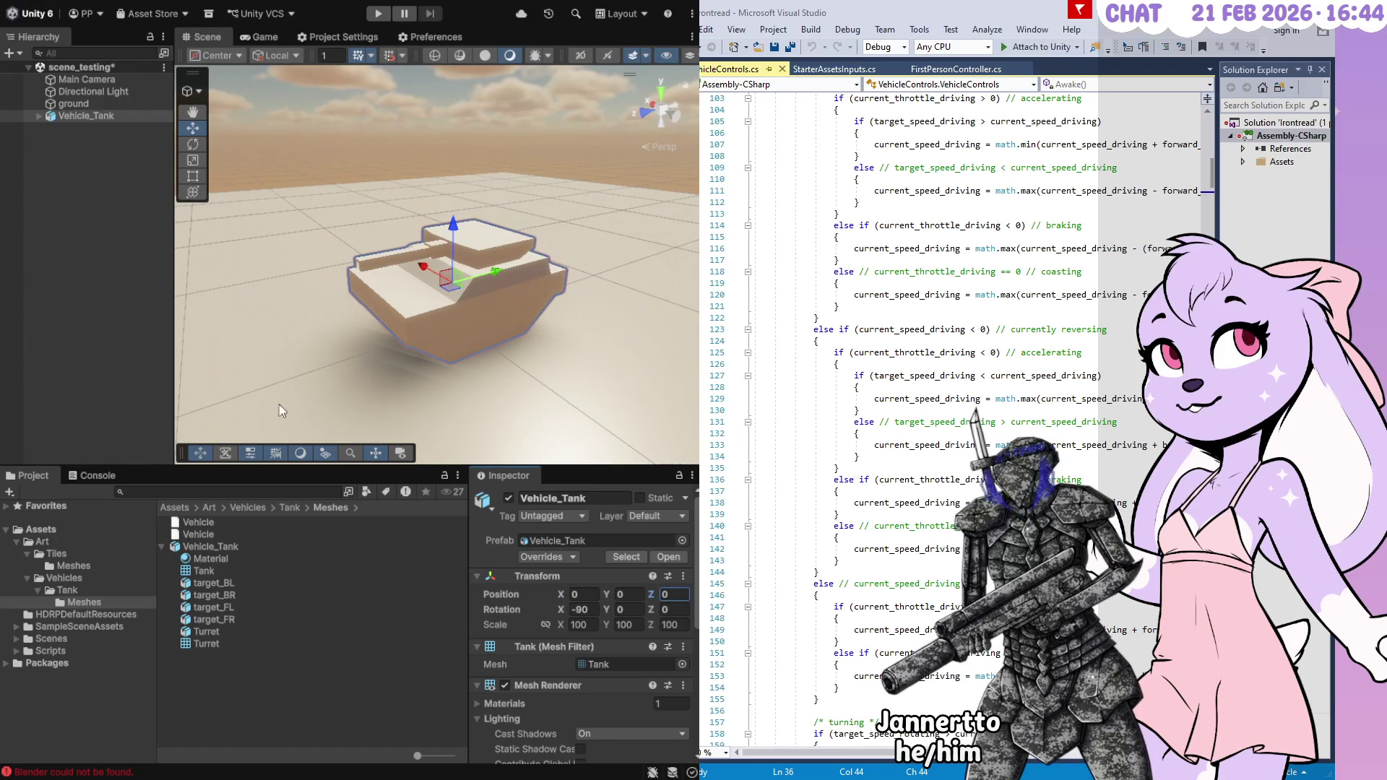
double_click(92, 117)
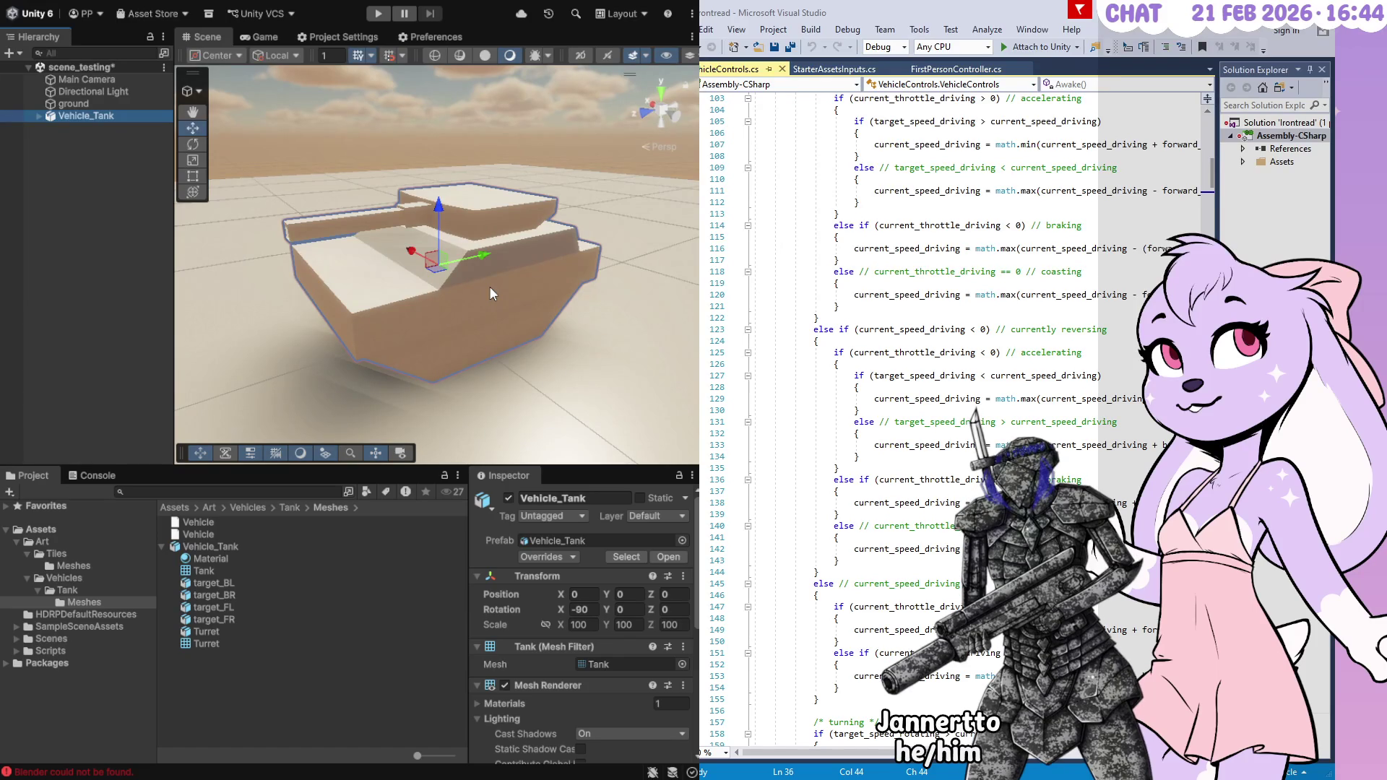
click(506, 253)
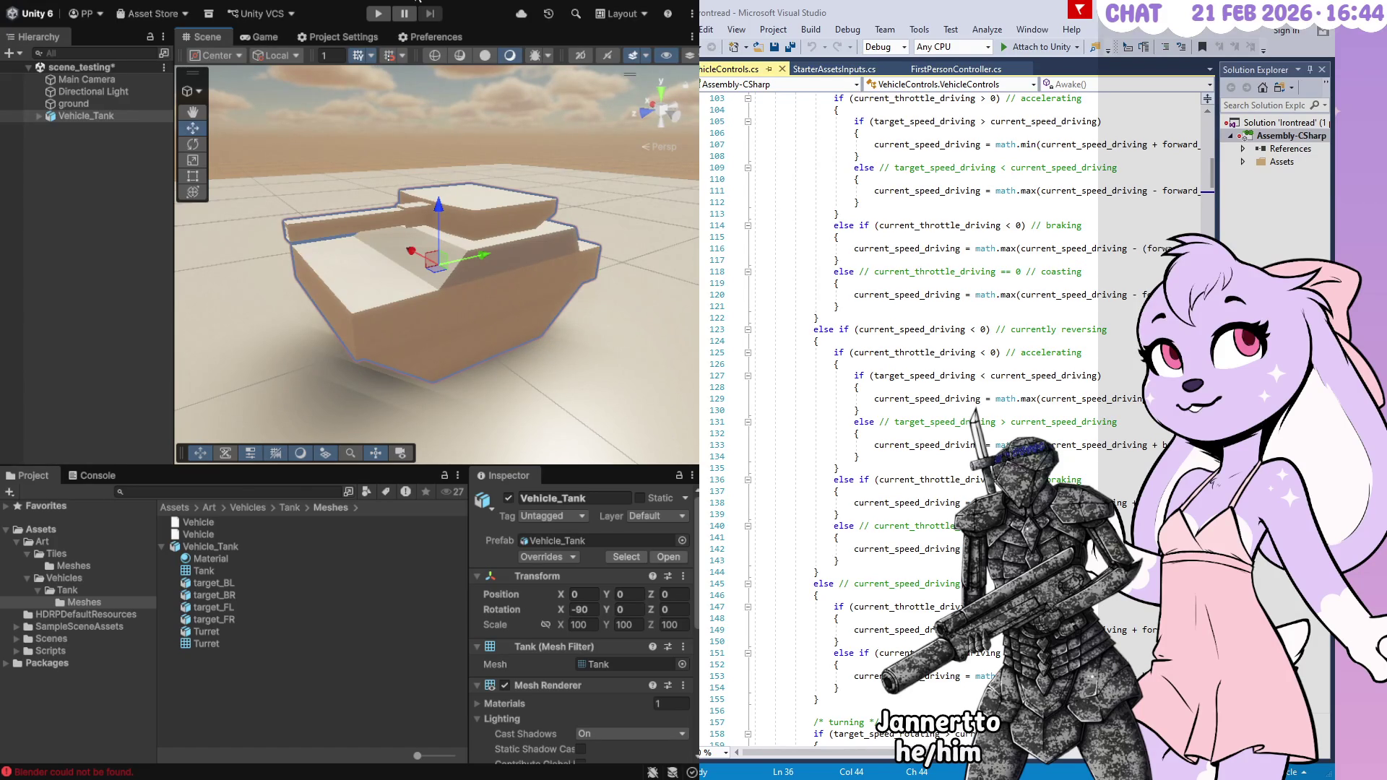
key(Delete)
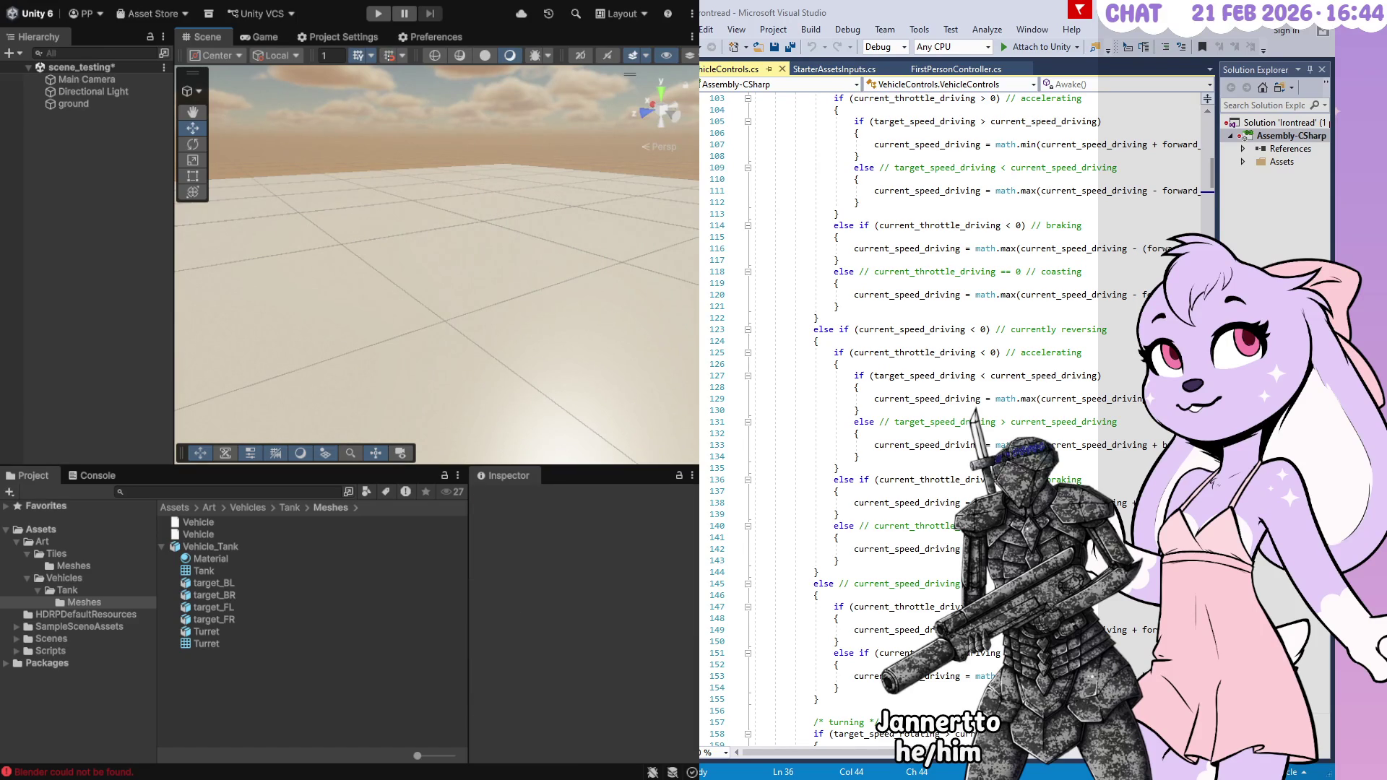
Scroll through Vehicle_Tank's import settings, then select the re-exported Vehicle_Tank2 model
click(226, 548)
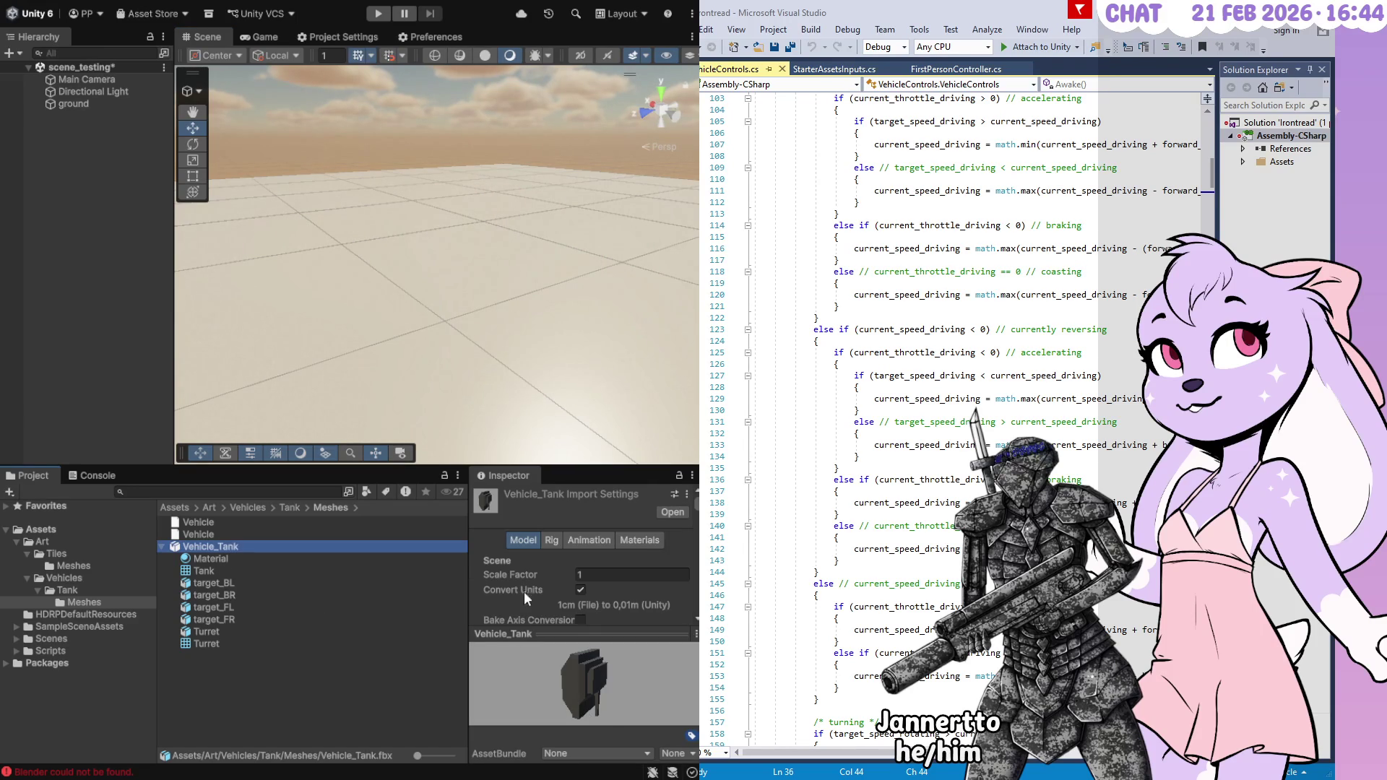
scroll(521, 598, down, 10)
scroll(534, 552, up, 5)
scroll(528, 562, down, 2)
click(514, 735)
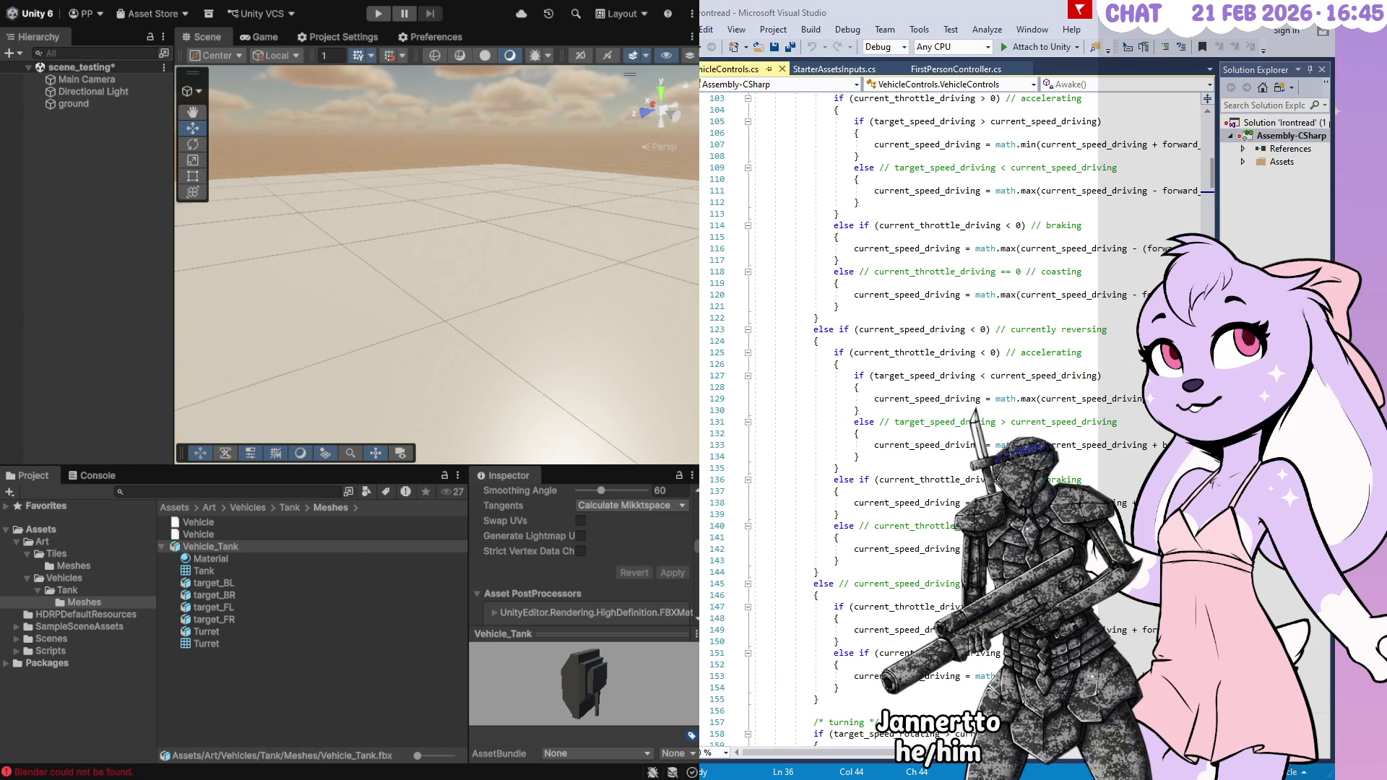
click(214, 654)
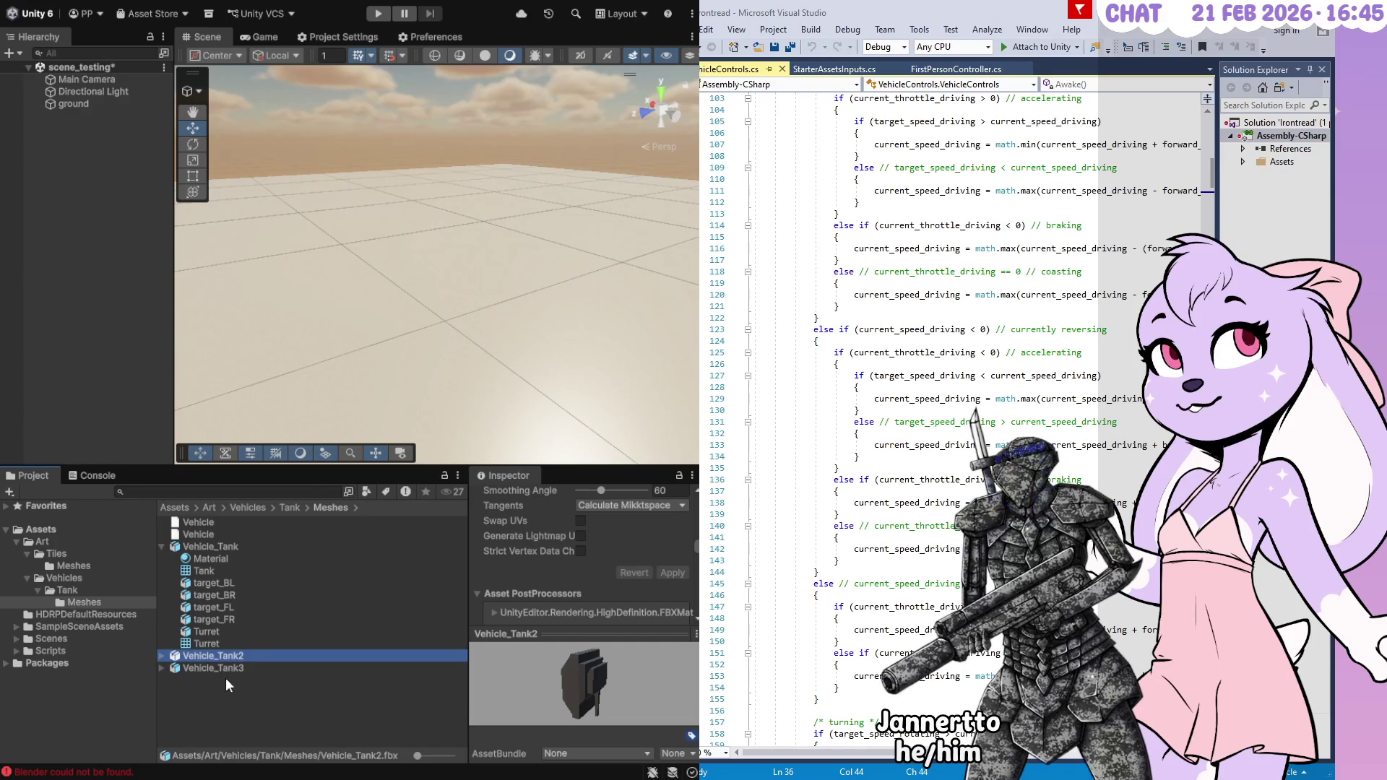
Select Vehicle_Tank through Vehicle_Tank3 and drag all three into the Hierarchy
click(227, 670)
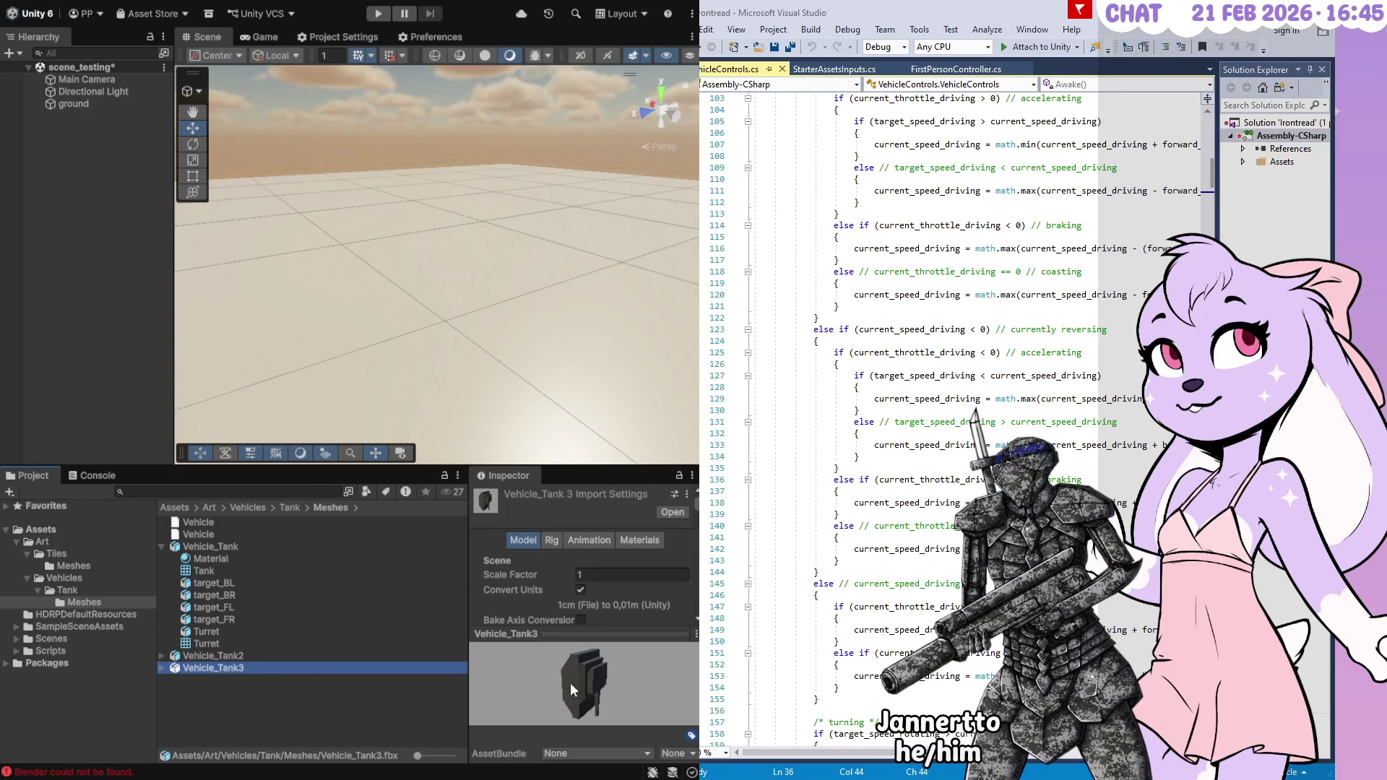
click(163, 547)
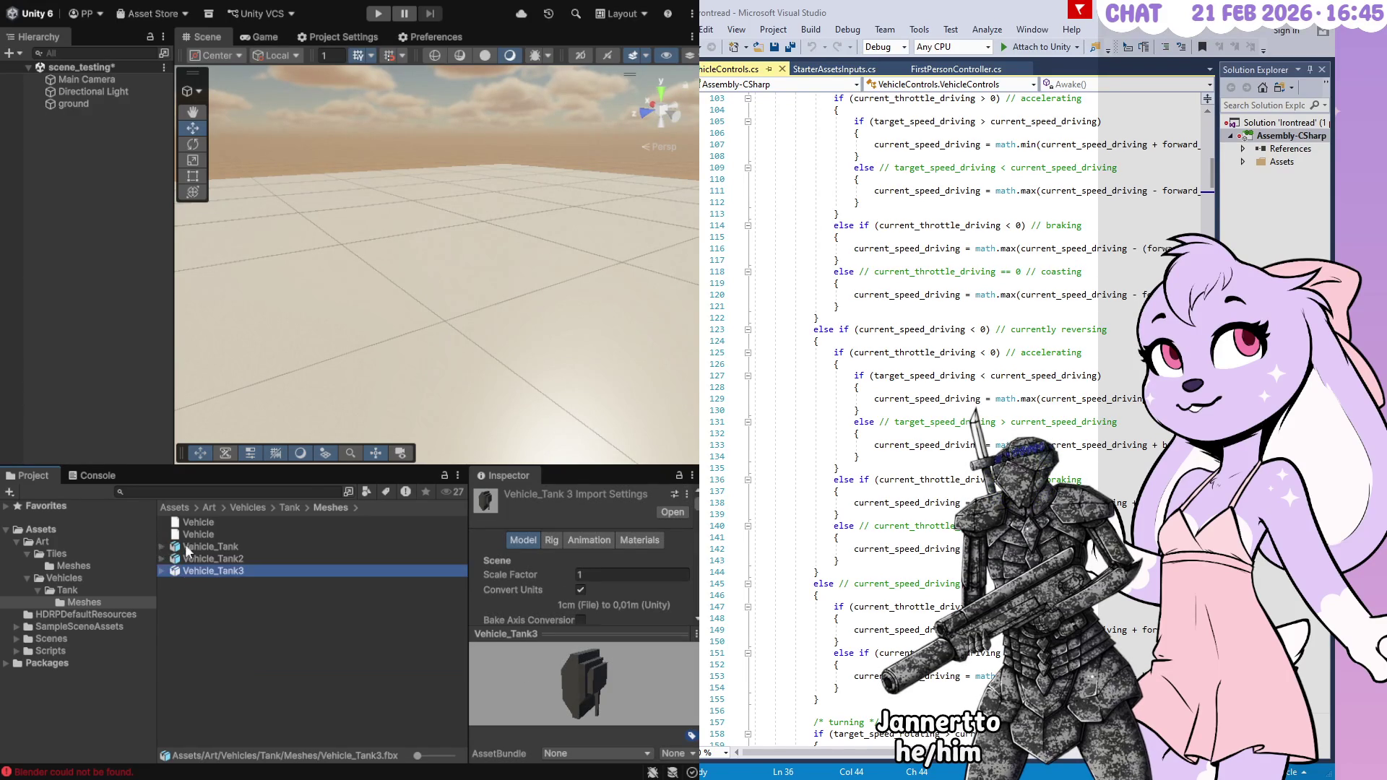
shift+click(204, 547)
drag(208, 544, 76, 188)
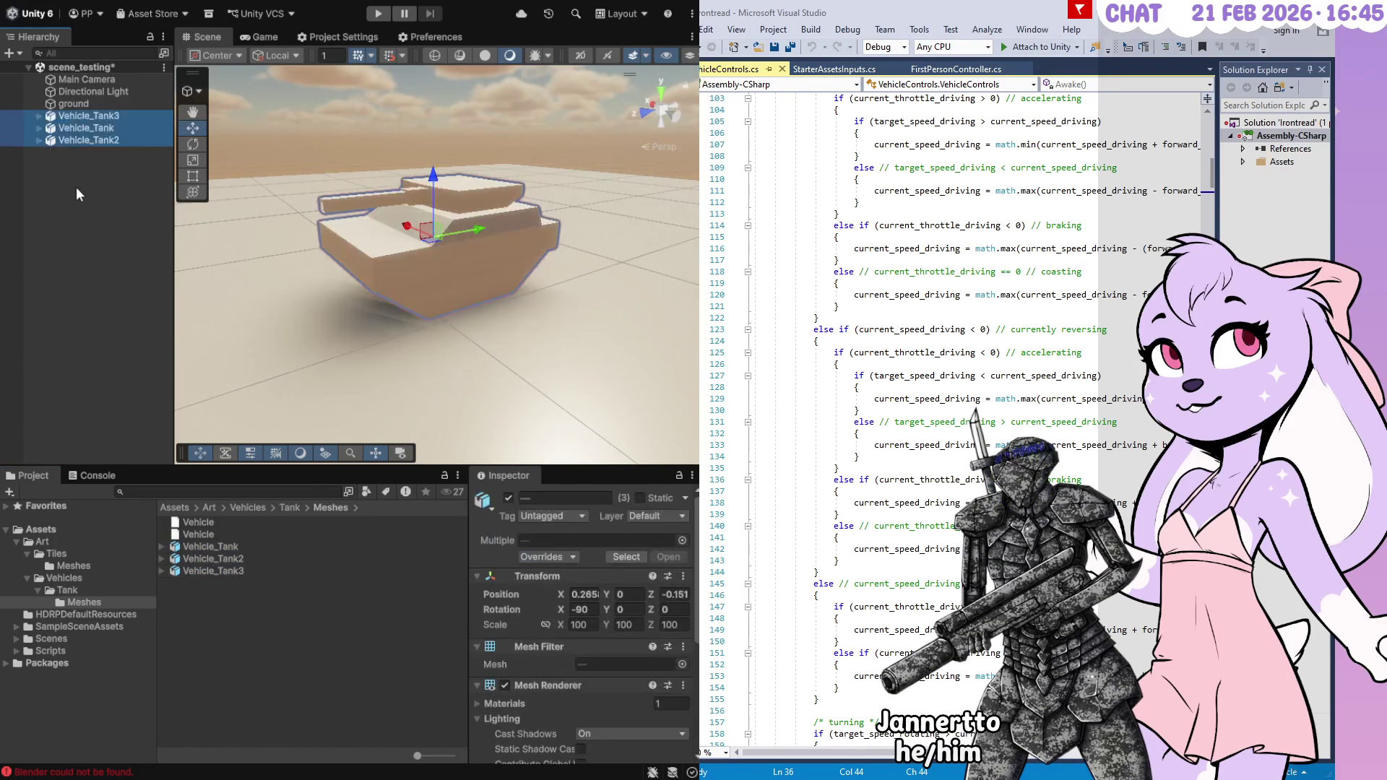
Compare each tank instance's rotation, then select all three and delete them
click(76, 119)
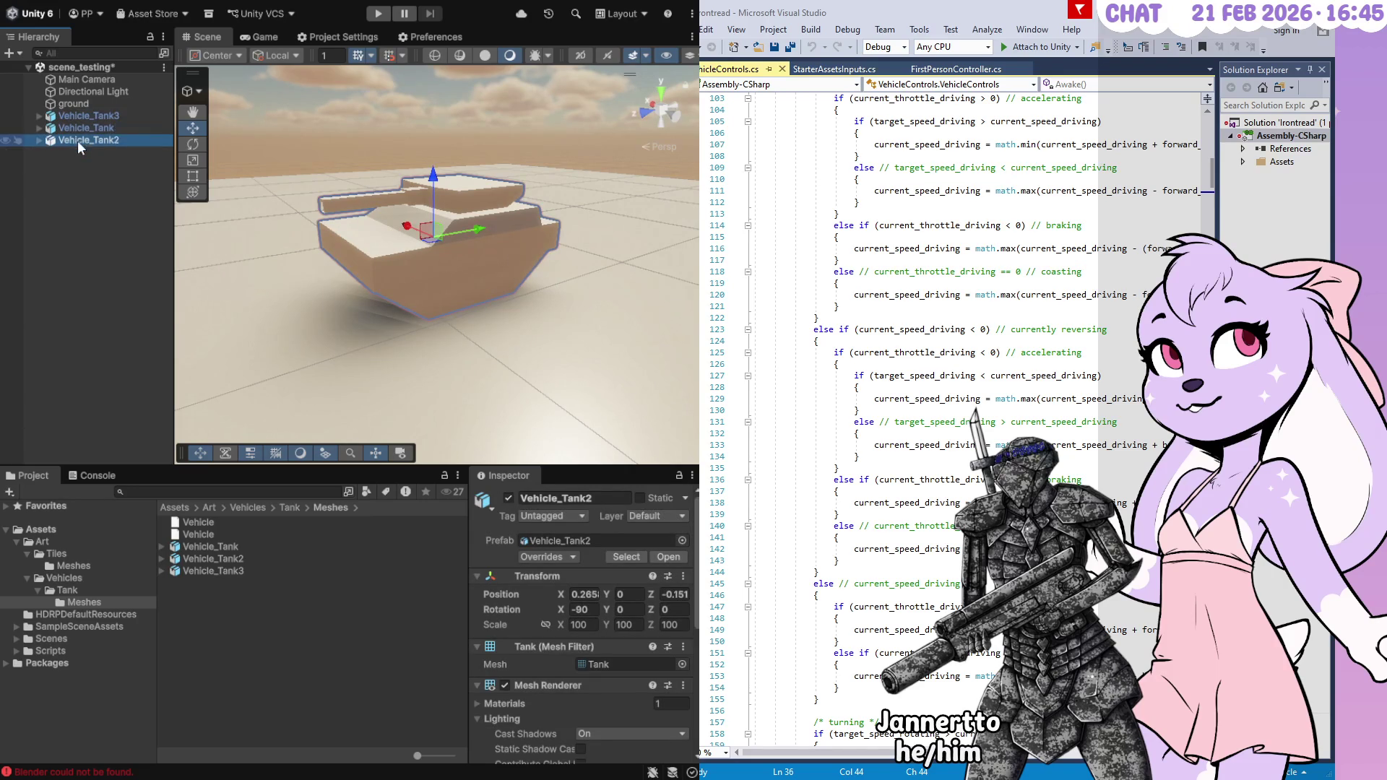
click(84, 127)
click(85, 138)
click(109, 117)
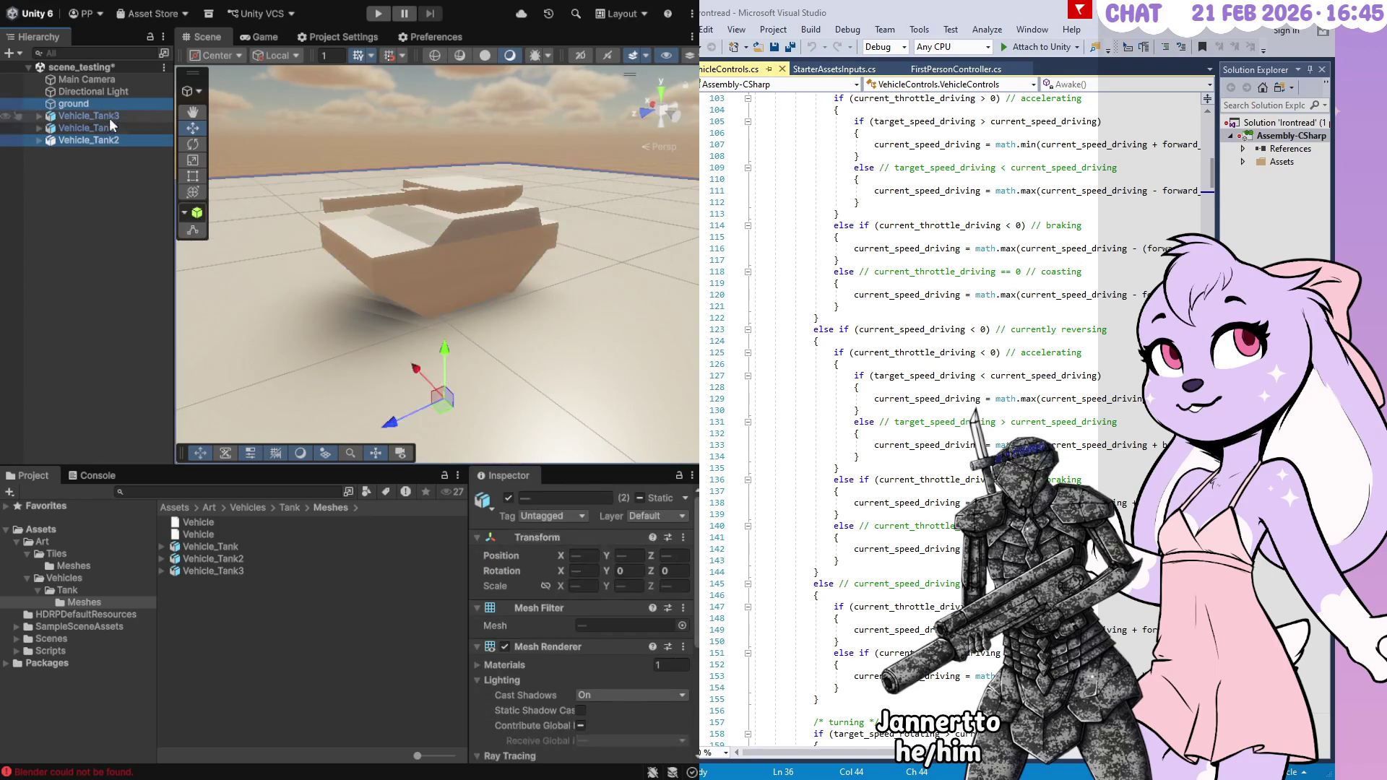
shift+click(112, 135)
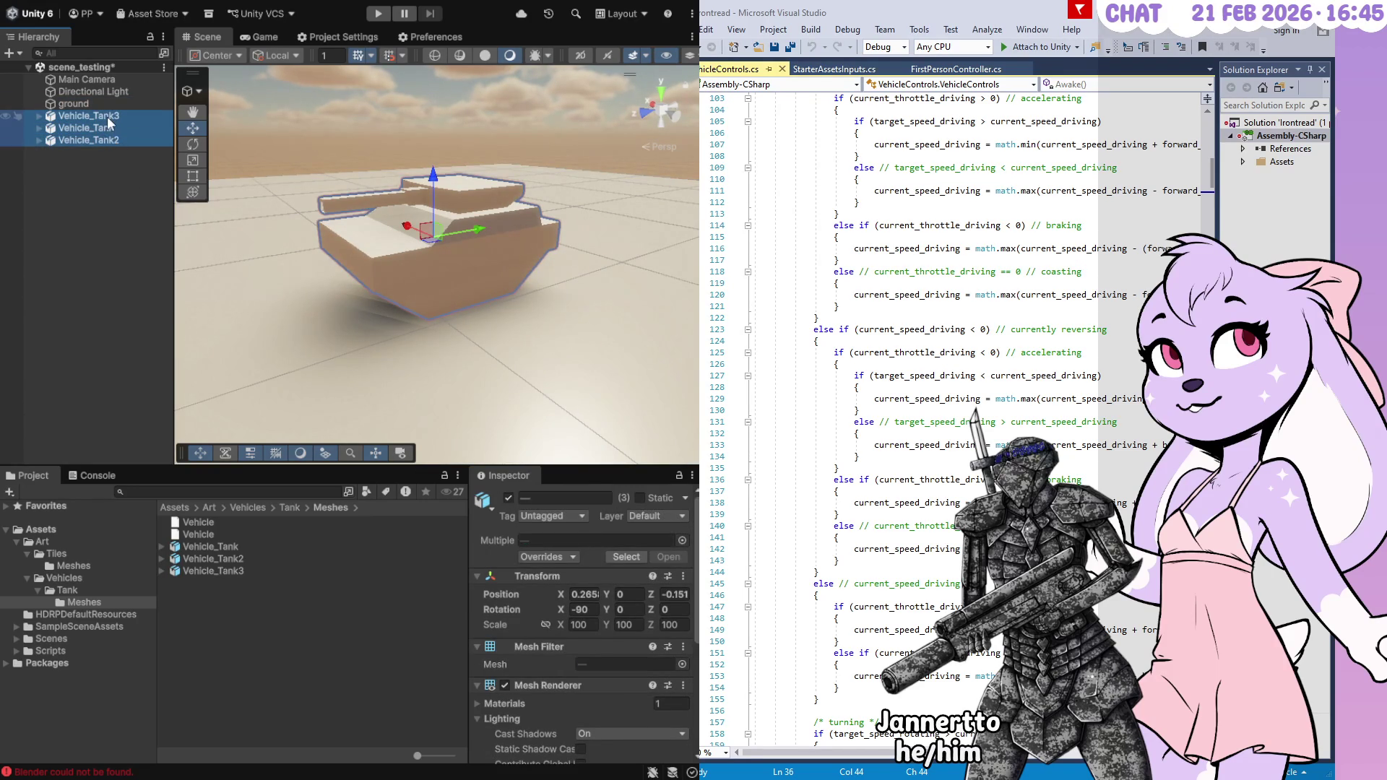
key(Delete)
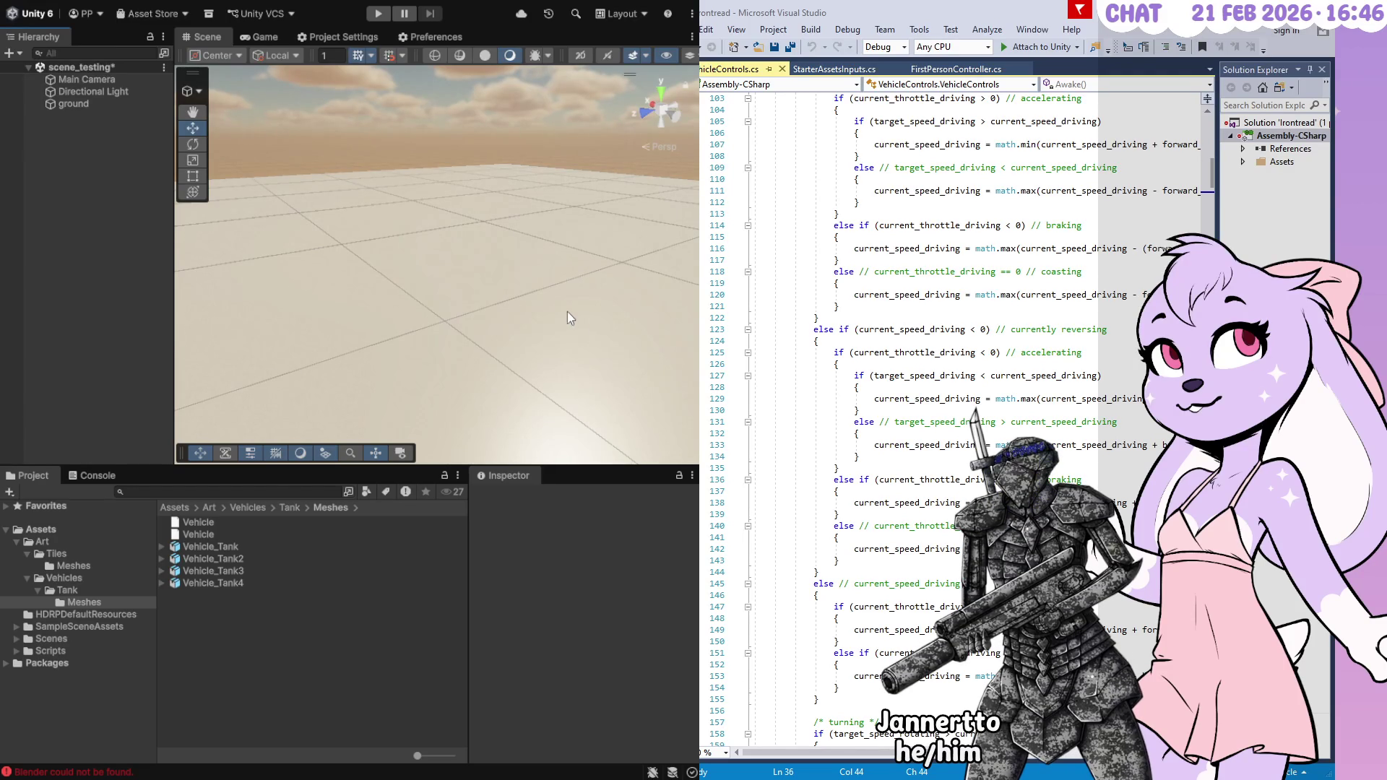
Select Vehicle_Tank4, enlarge its preview, and compare its settings with Vehicle_Tank2 and Vehicle_Tank3
click(231, 583)
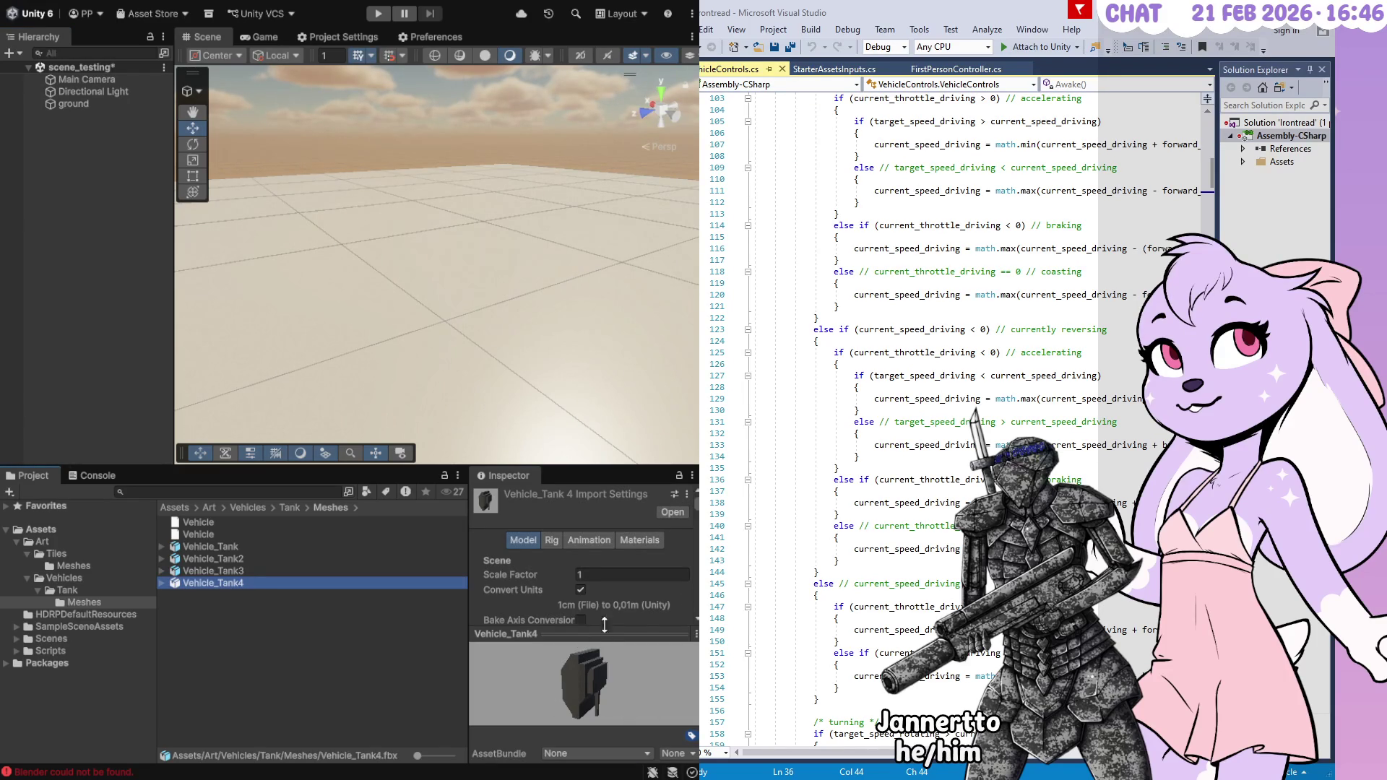
drag(616, 634, 615, 574)
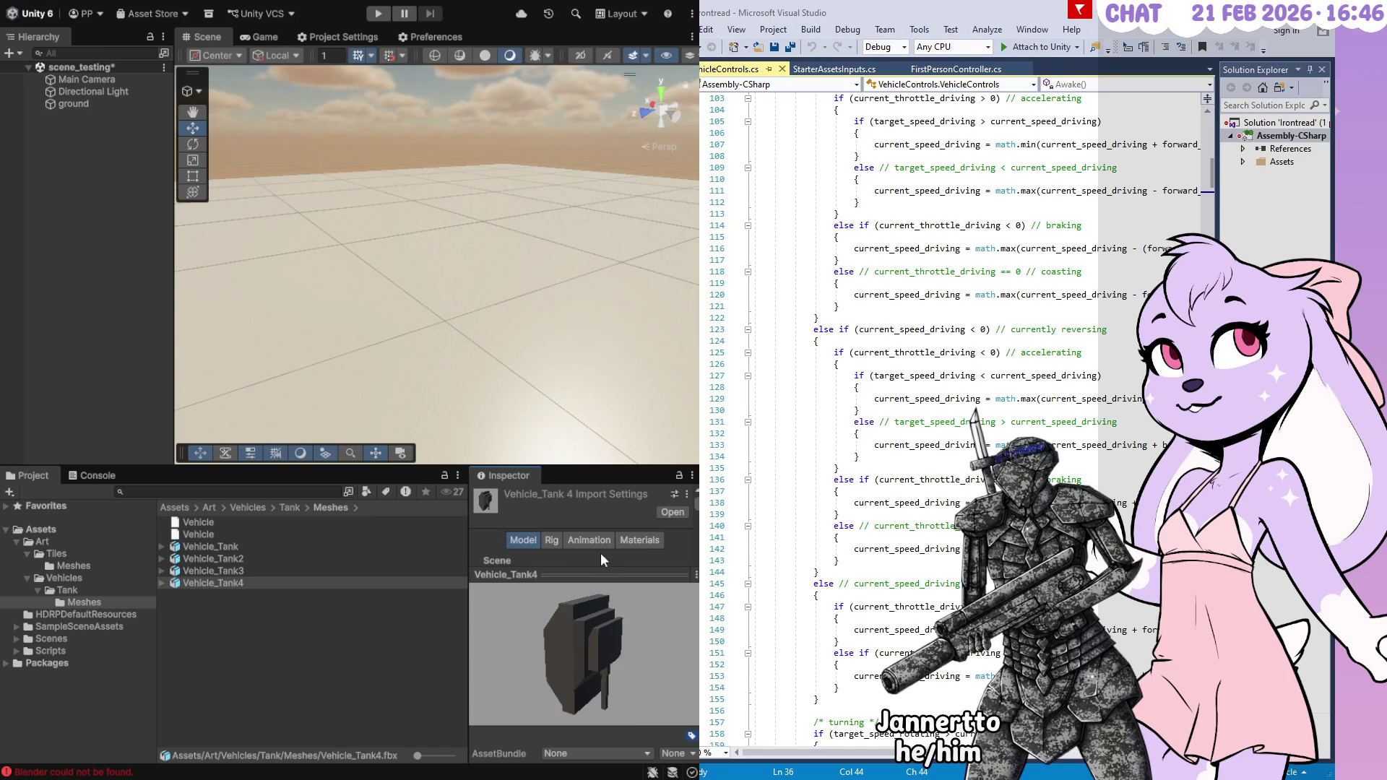
scroll(604, 551, down, 2)
click(232, 571)
click(236, 560)
click(236, 571)
click(237, 582)
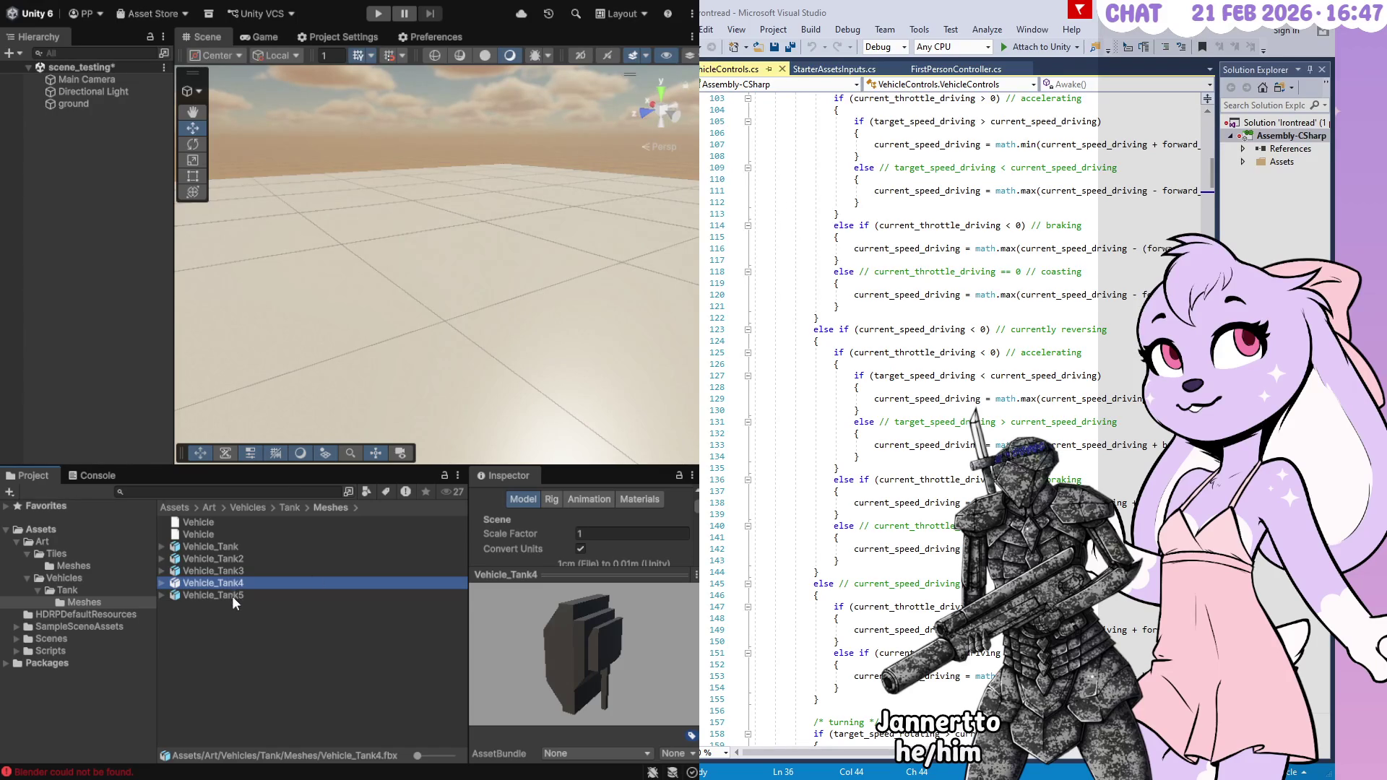
Compare the import settings of Vehicle_Tank5, Tank6, Tank4 and Tank2, ending on Vehicle_Tank6
click(232, 596)
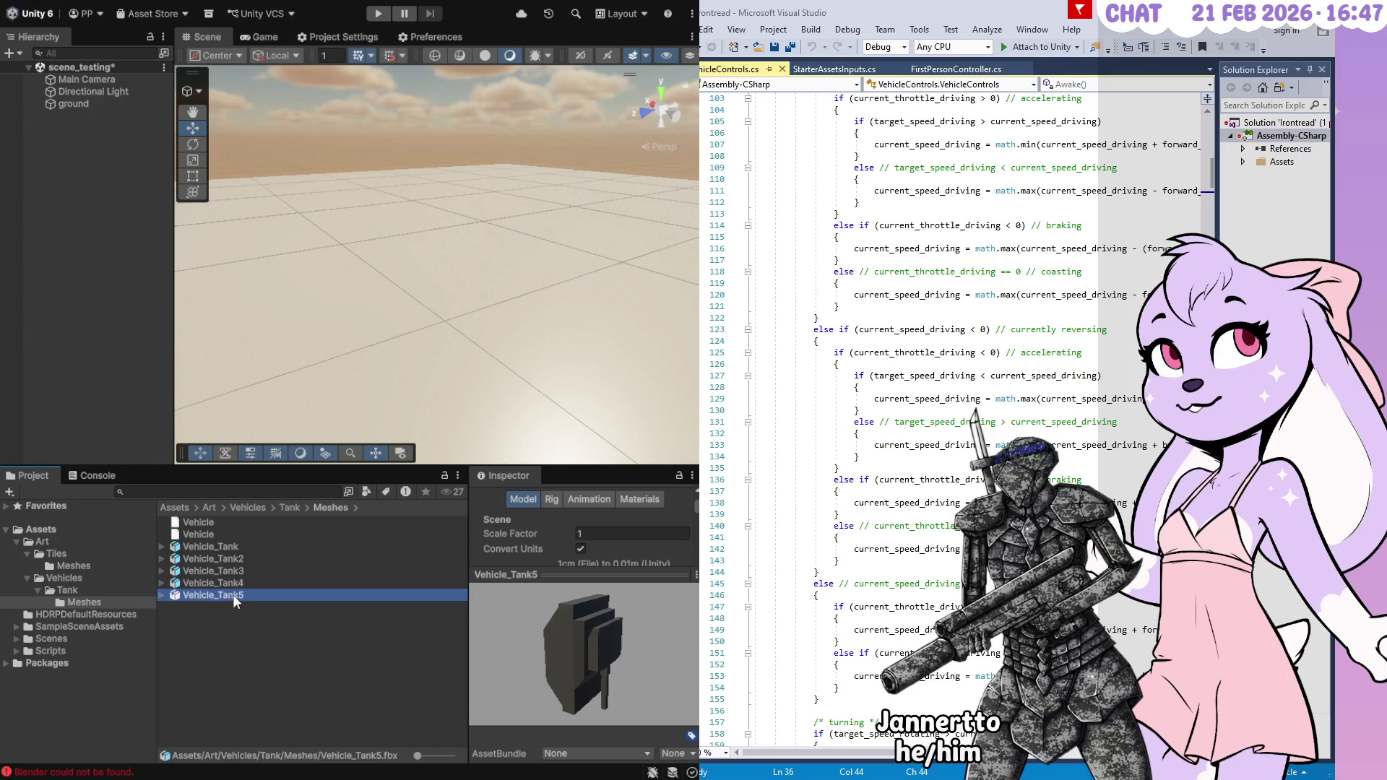
click(629, 653)
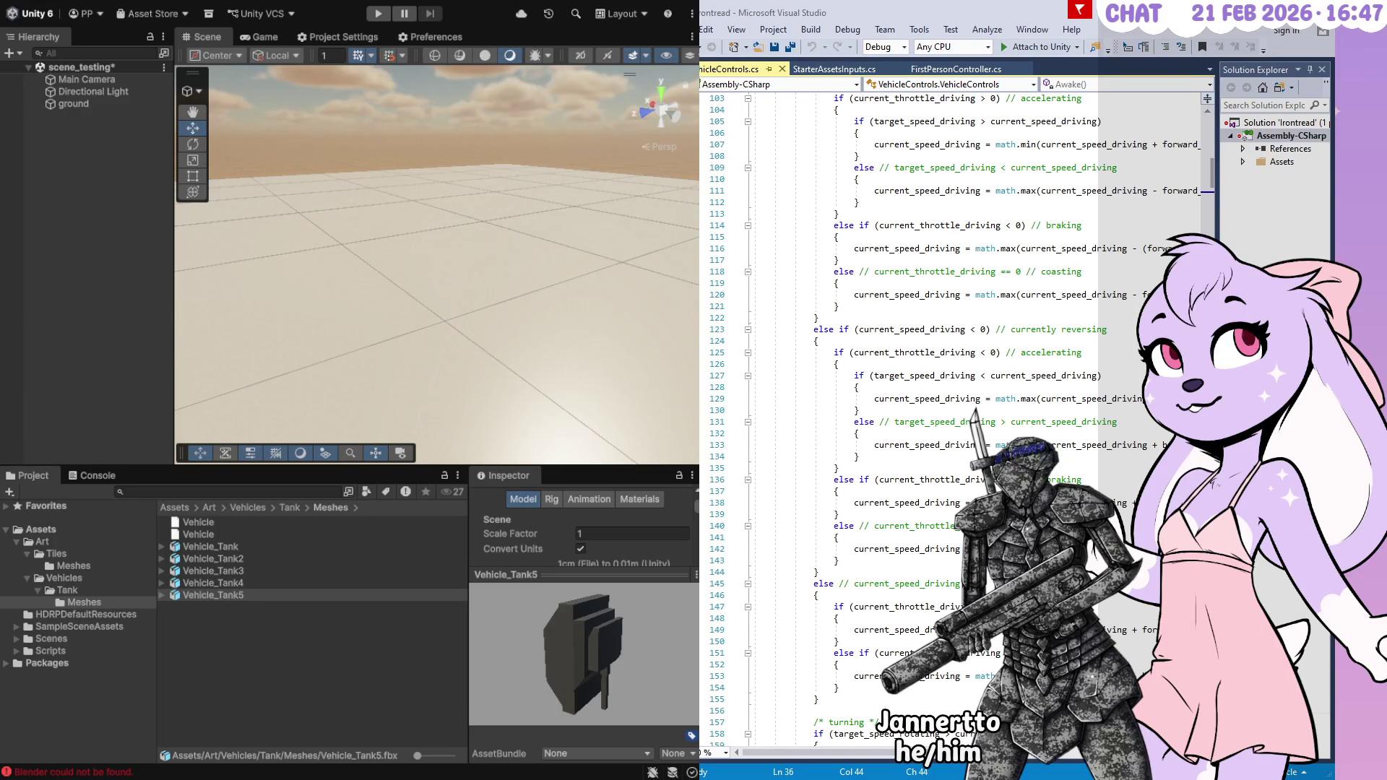
click(467, 492)
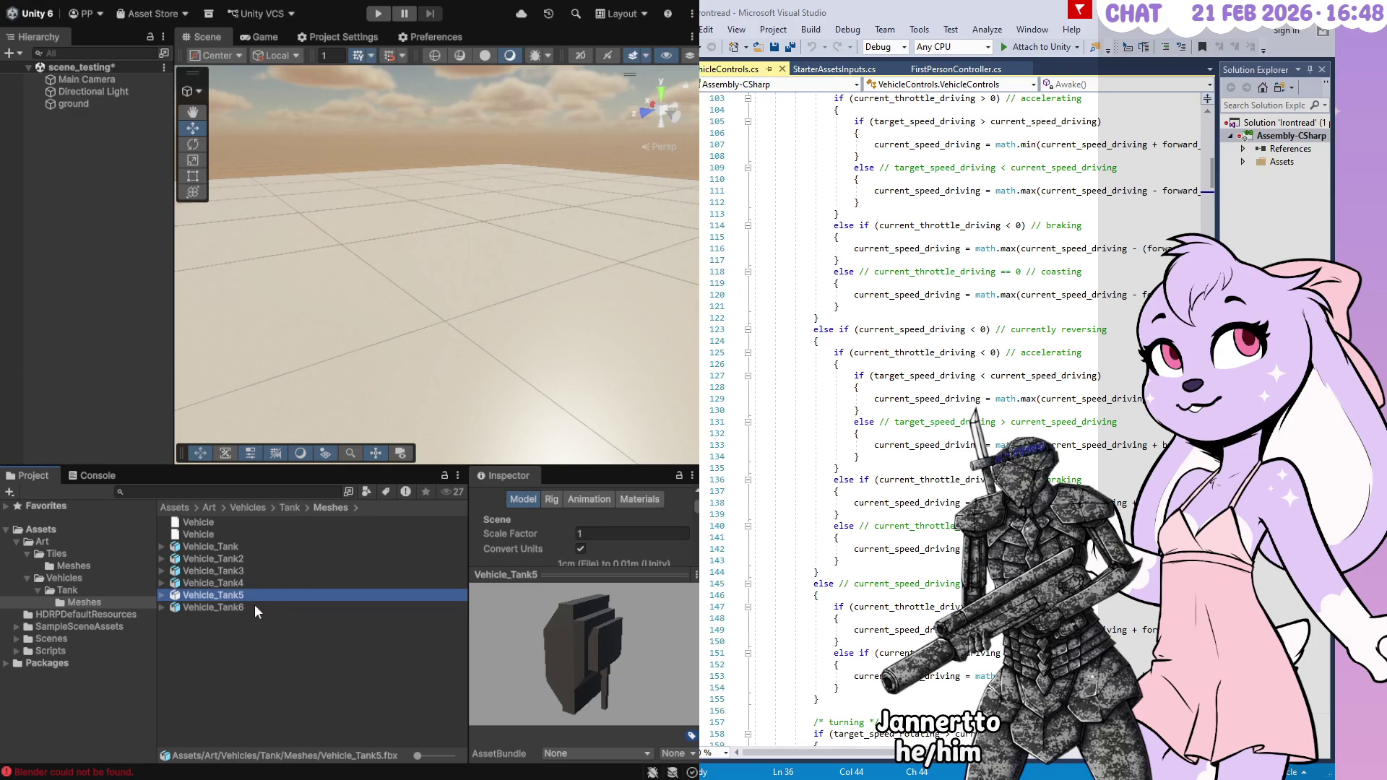
click(230, 606)
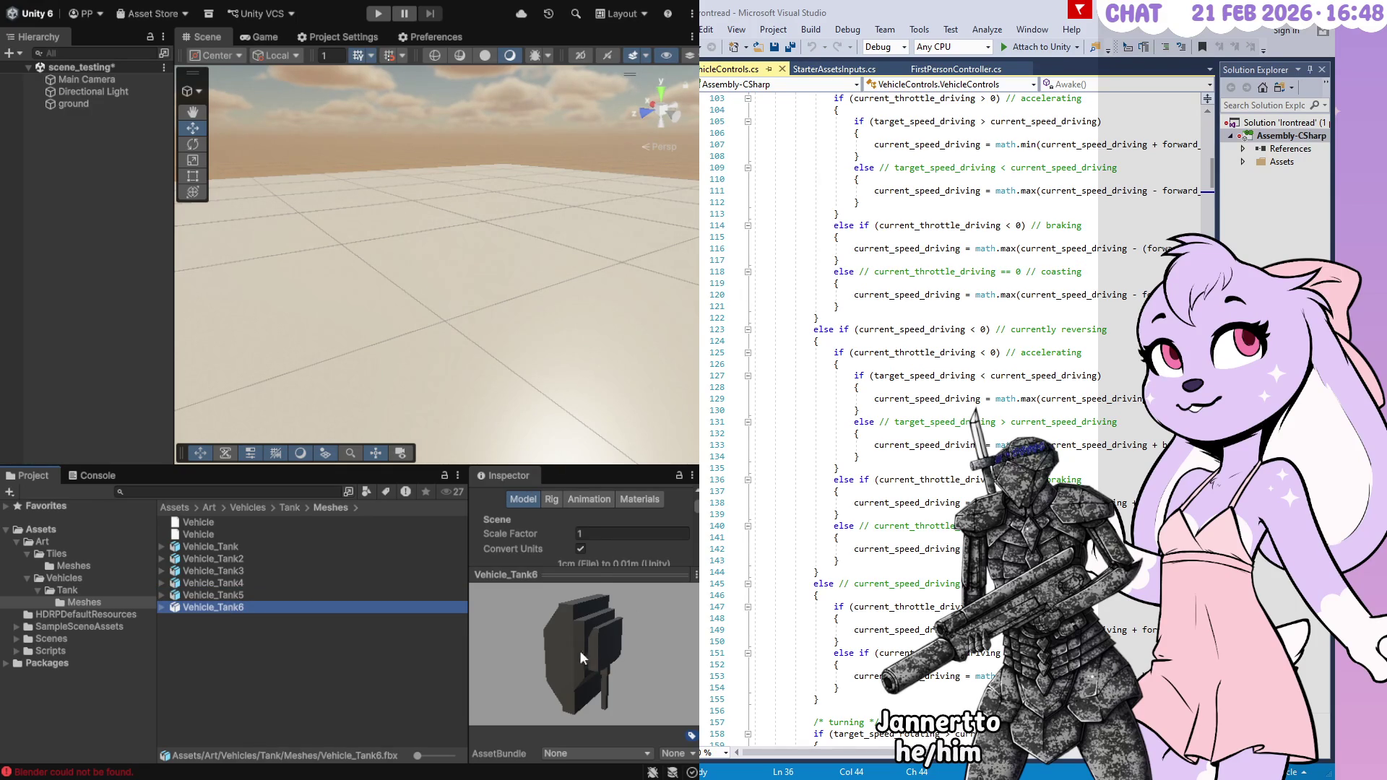
mouse_move(598, 580)
mouse_down()
mouse_move(599, 603)
mouse_move(597, 578)
mouse_up()
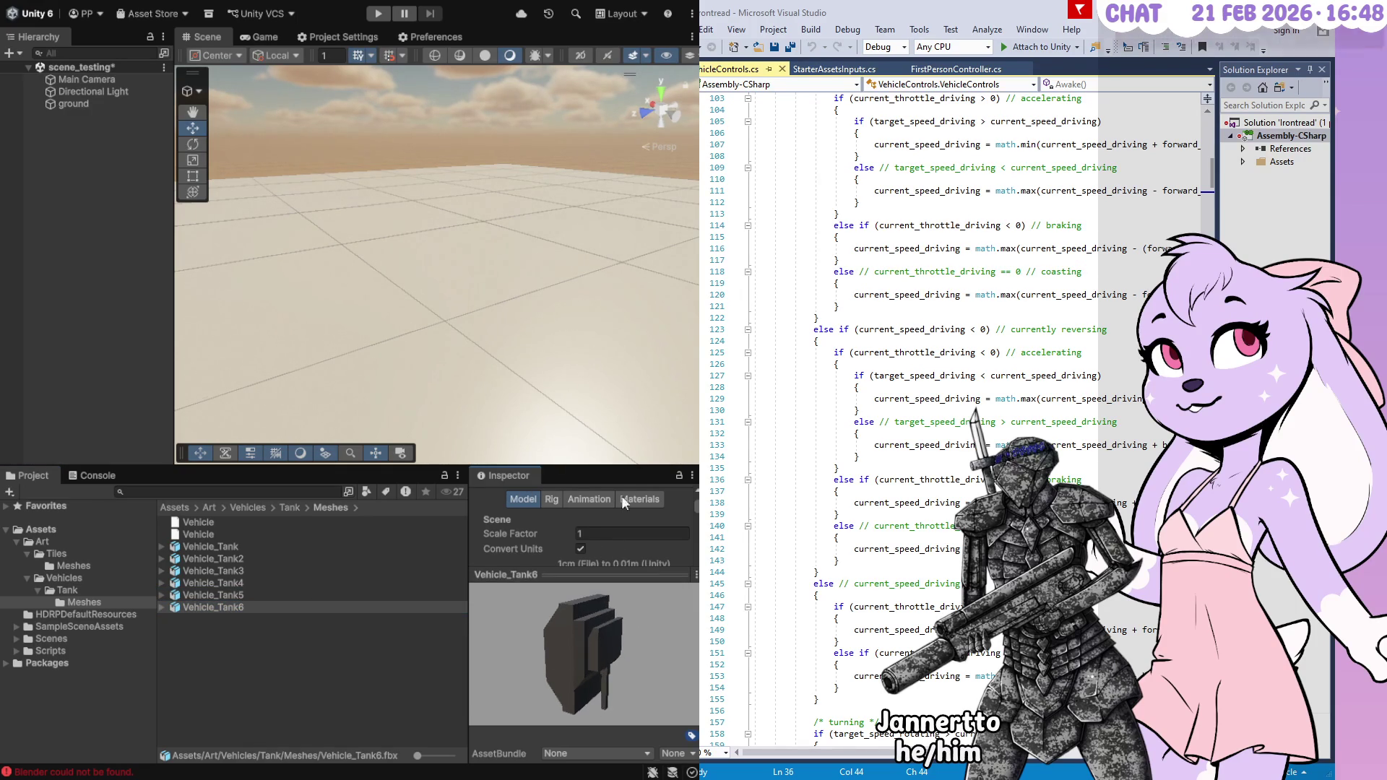
click(247, 583)
click(252, 558)
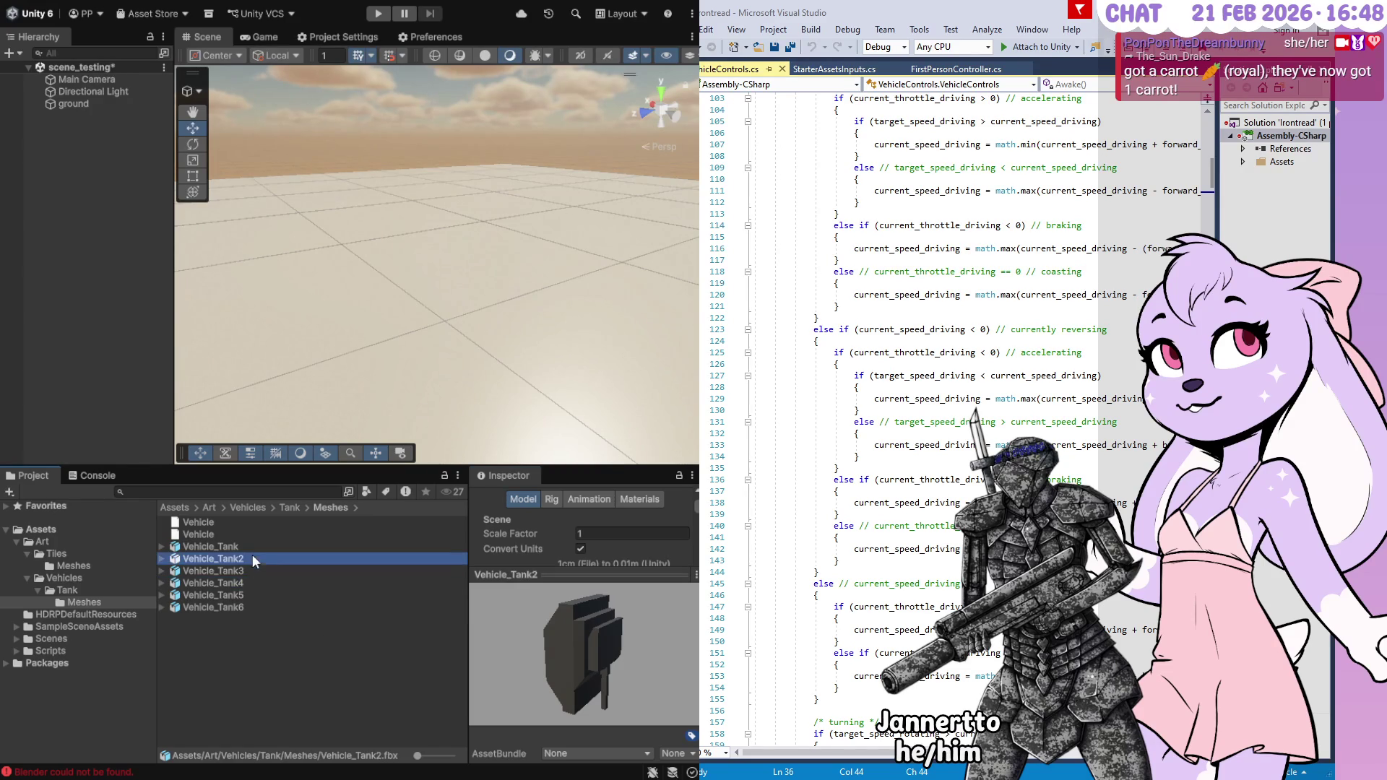
click(249, 607)
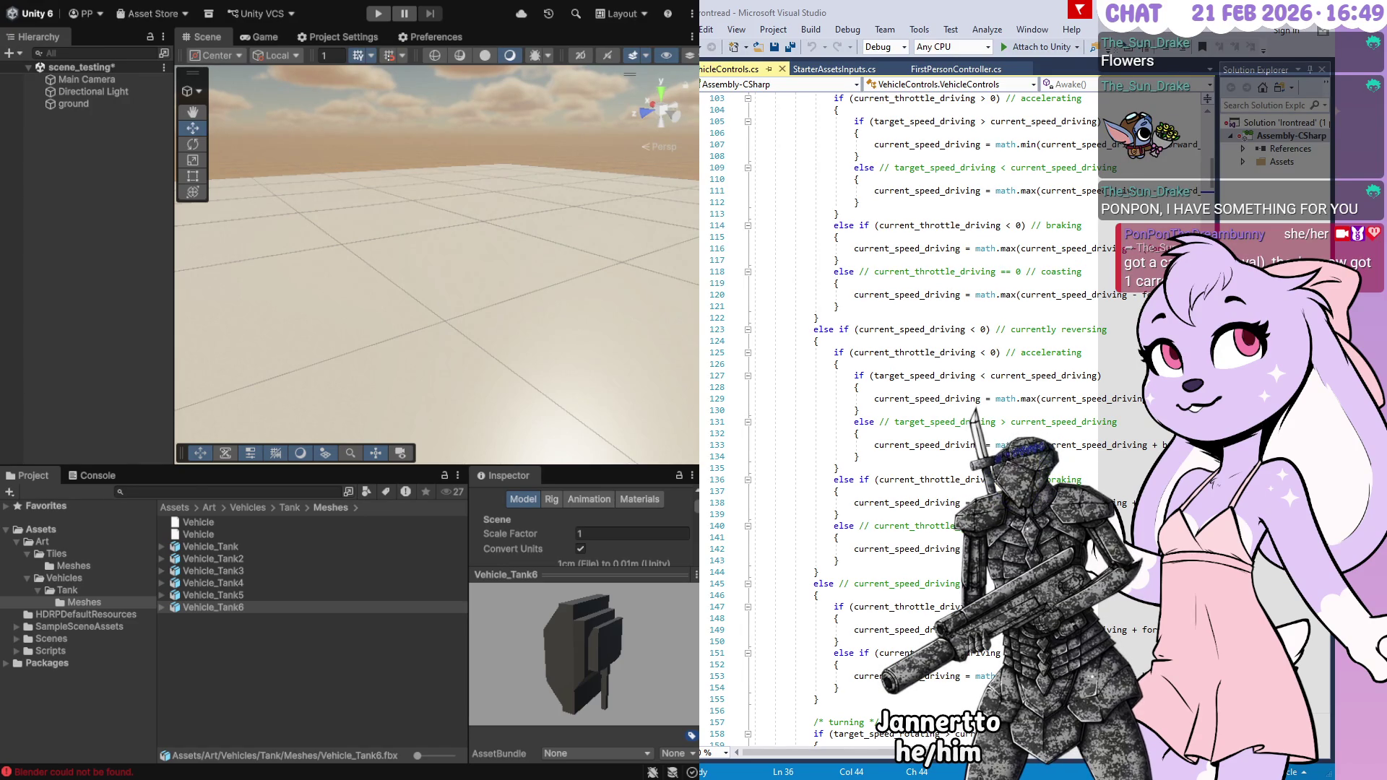
Reselect Vehicle_Tank6 in the Project panel and switch away from Unity
click(213, 607)
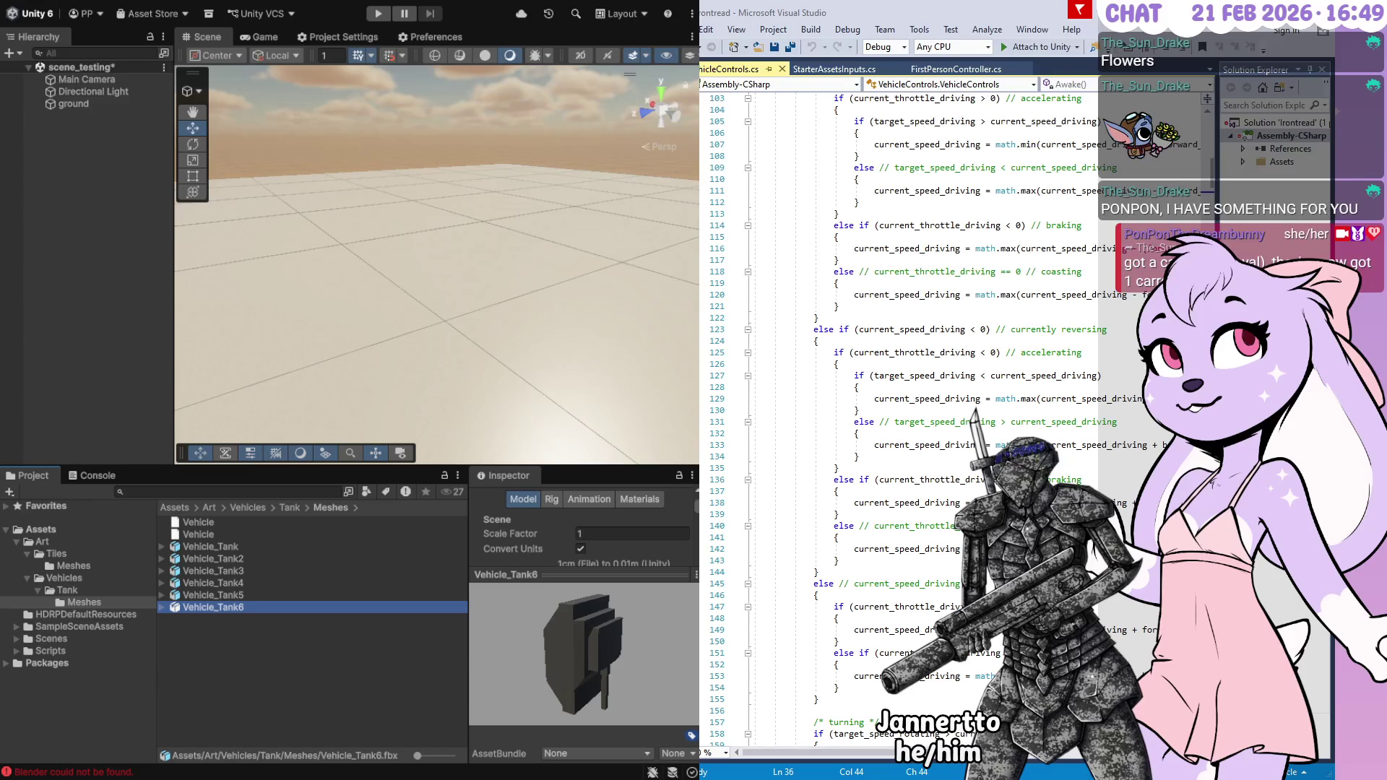
key(alt+Tab)
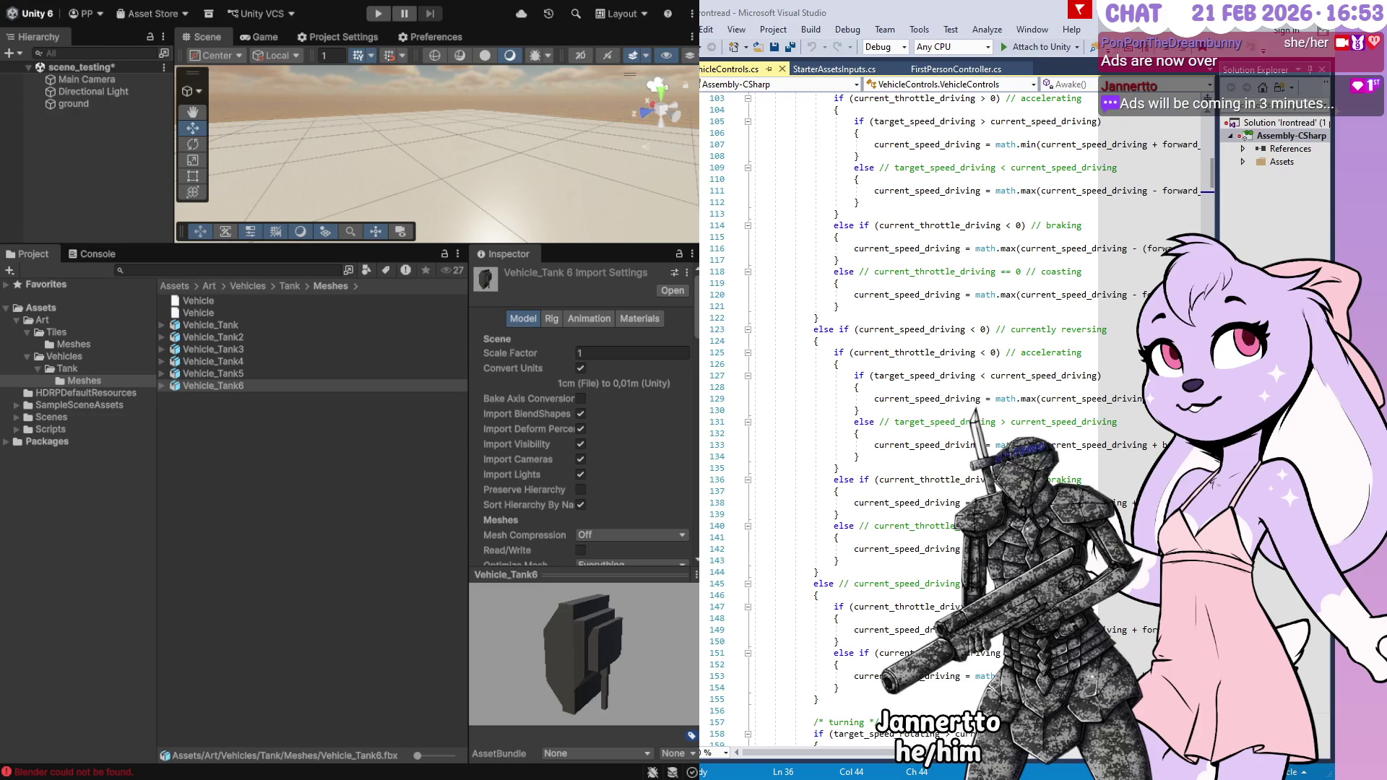
Enable Bake Axis Conversion on Vehicle_Tank7 and apply the import settings
click(177, 398)
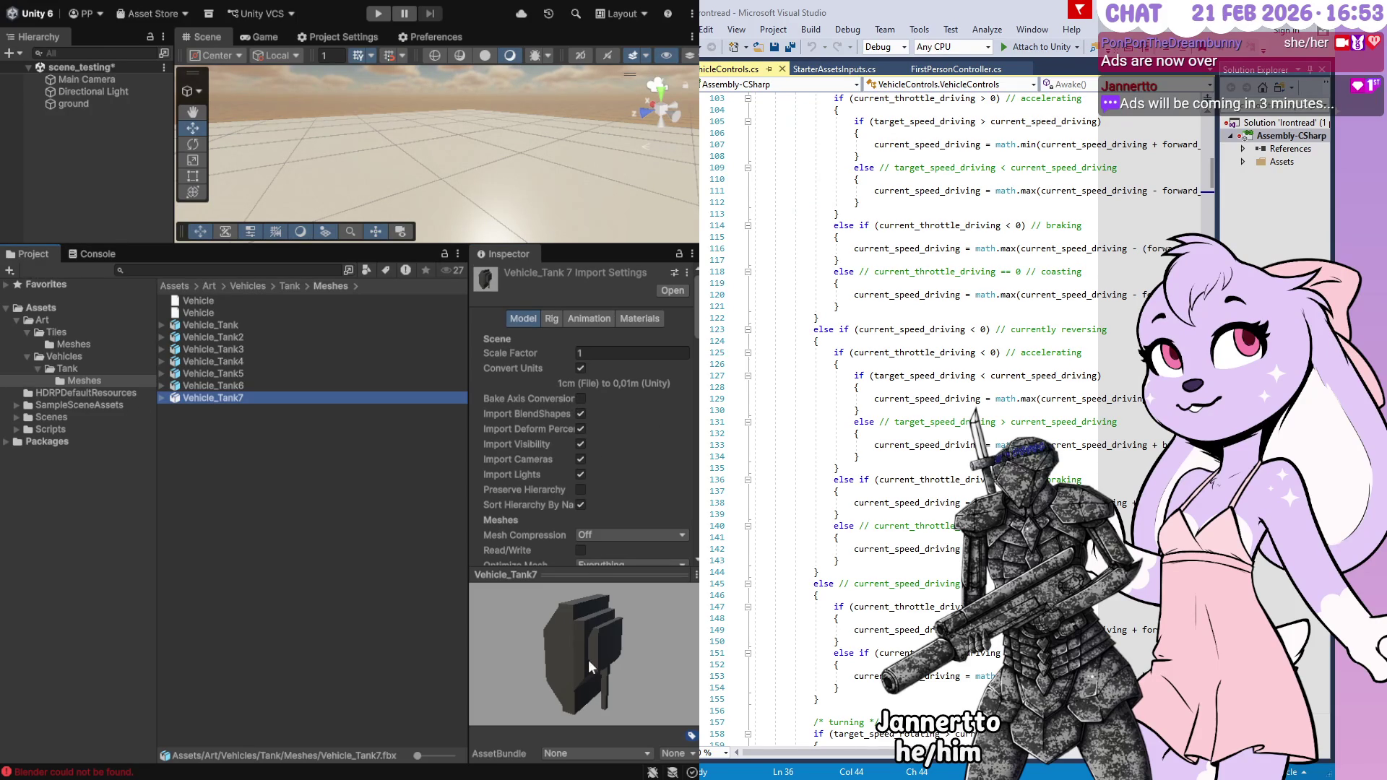
click(582, 398)
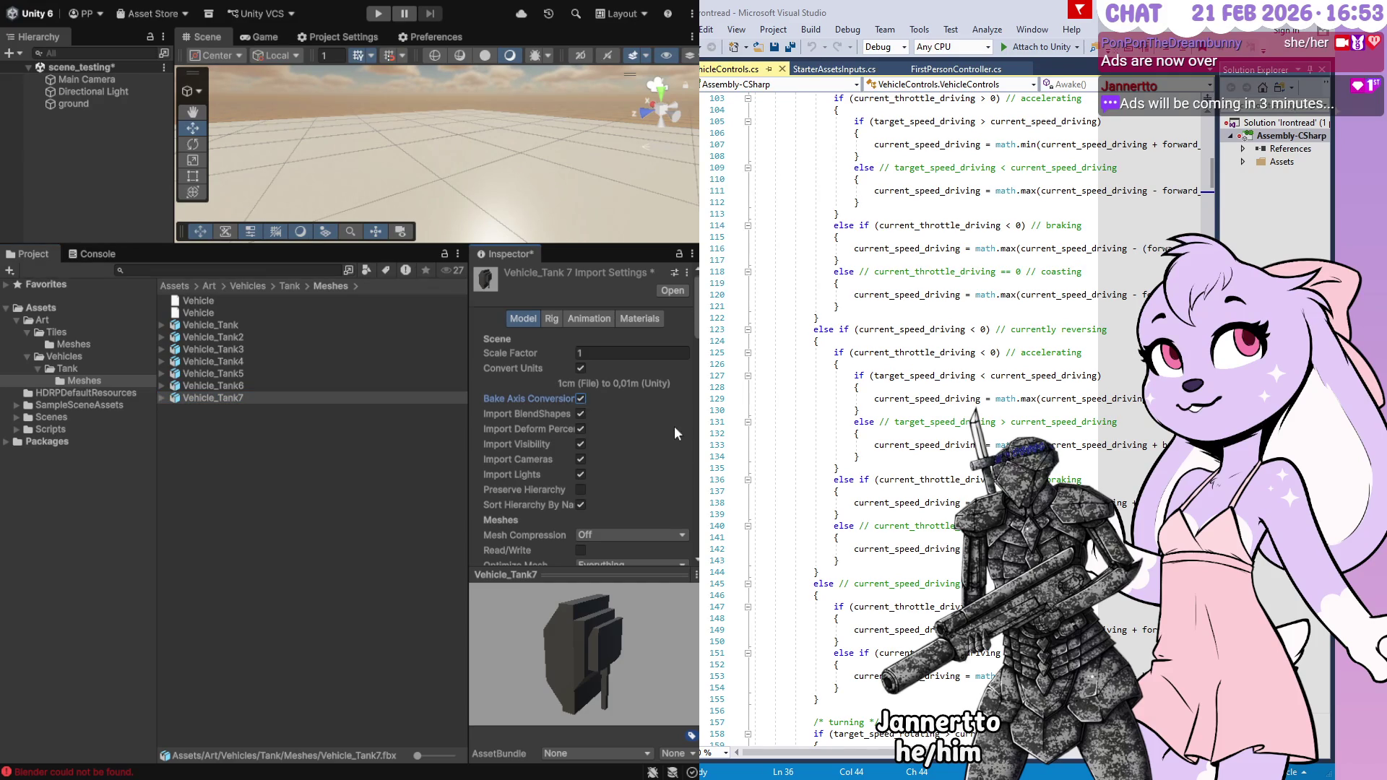
scroll(675, 419, down, 5)
scroll(679, 408, down, 10)
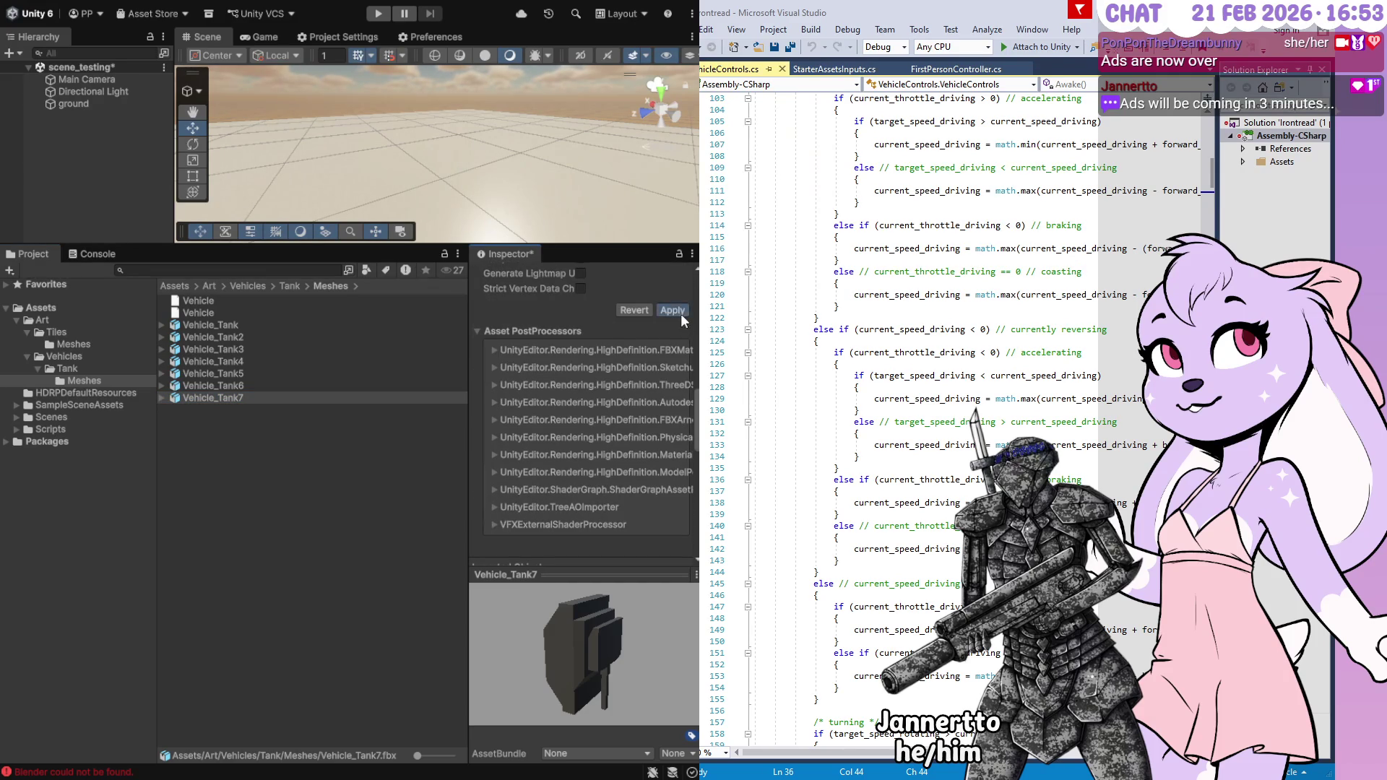
click(680, 313)
scroll(628, 314, up, 10)
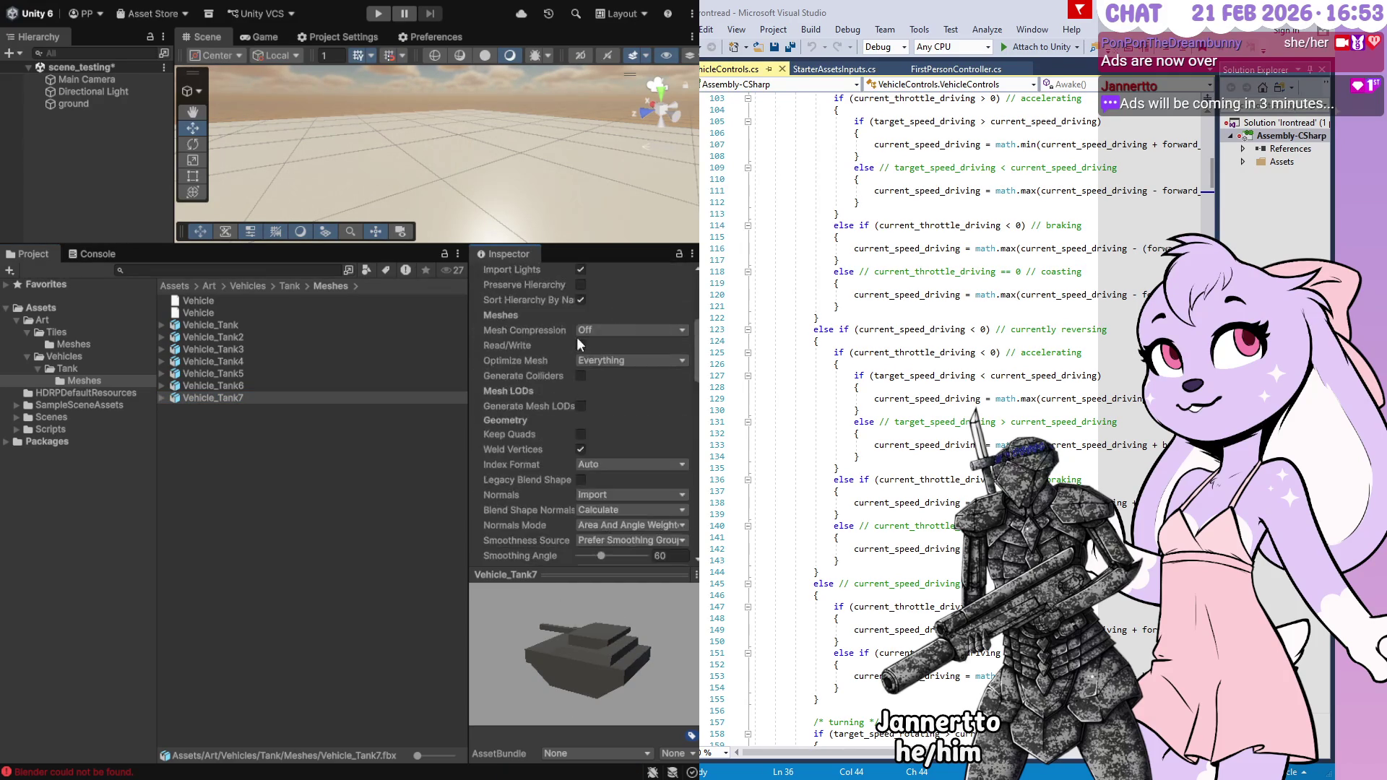
scroll(577, 348, up, 2)
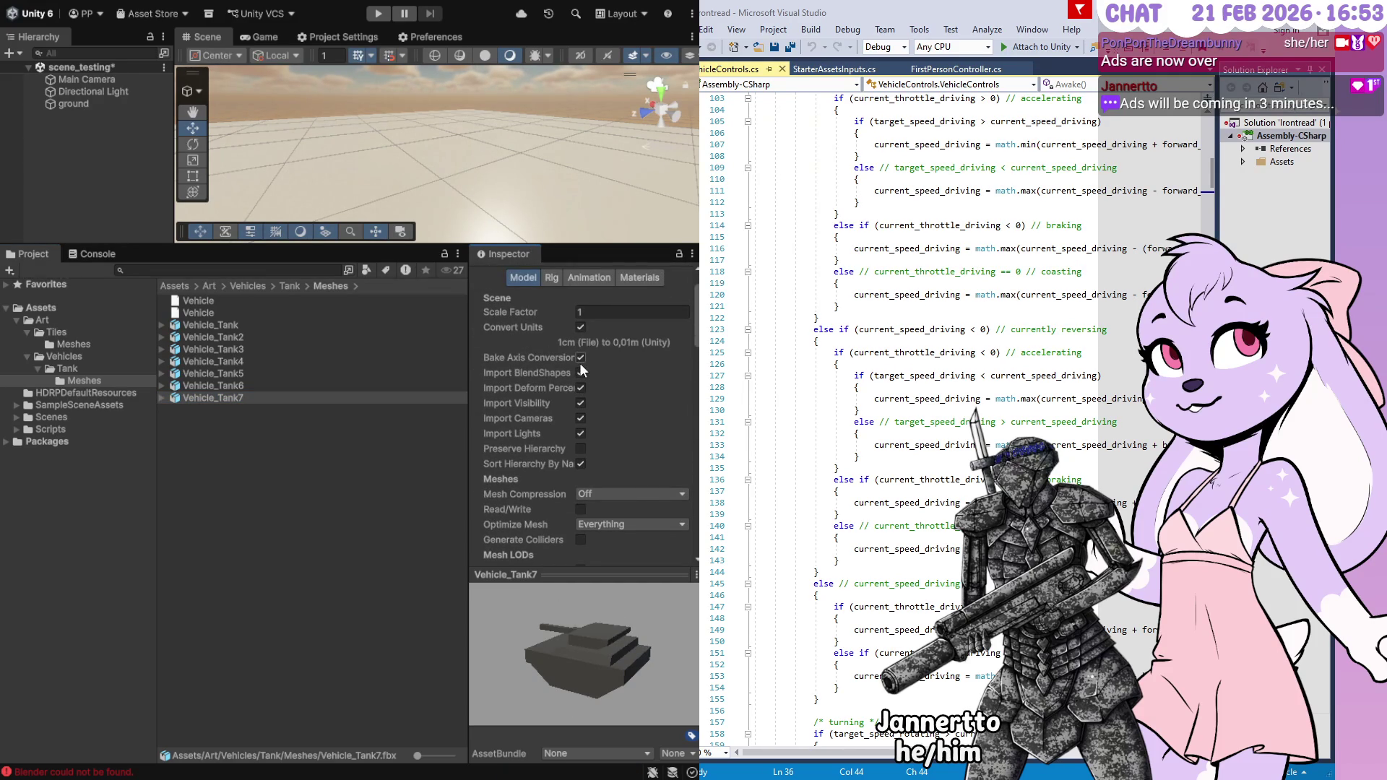
Toggle Bake Axis Conversion off and back on, applying each time, and confirm the preview stands upright
click(580, 373)
scroll(537, 436, down, 10)
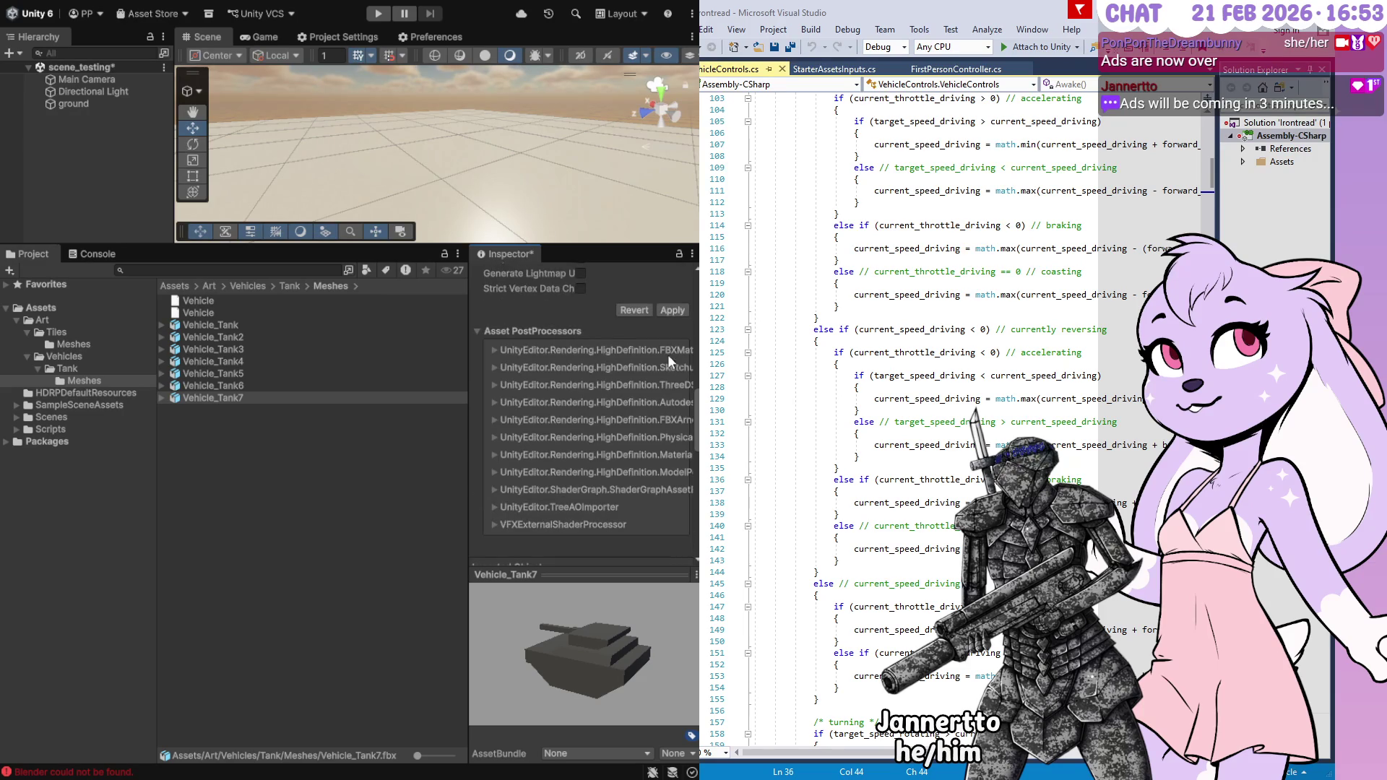
click(663, 309)
scroll(548, 304, up, 10)
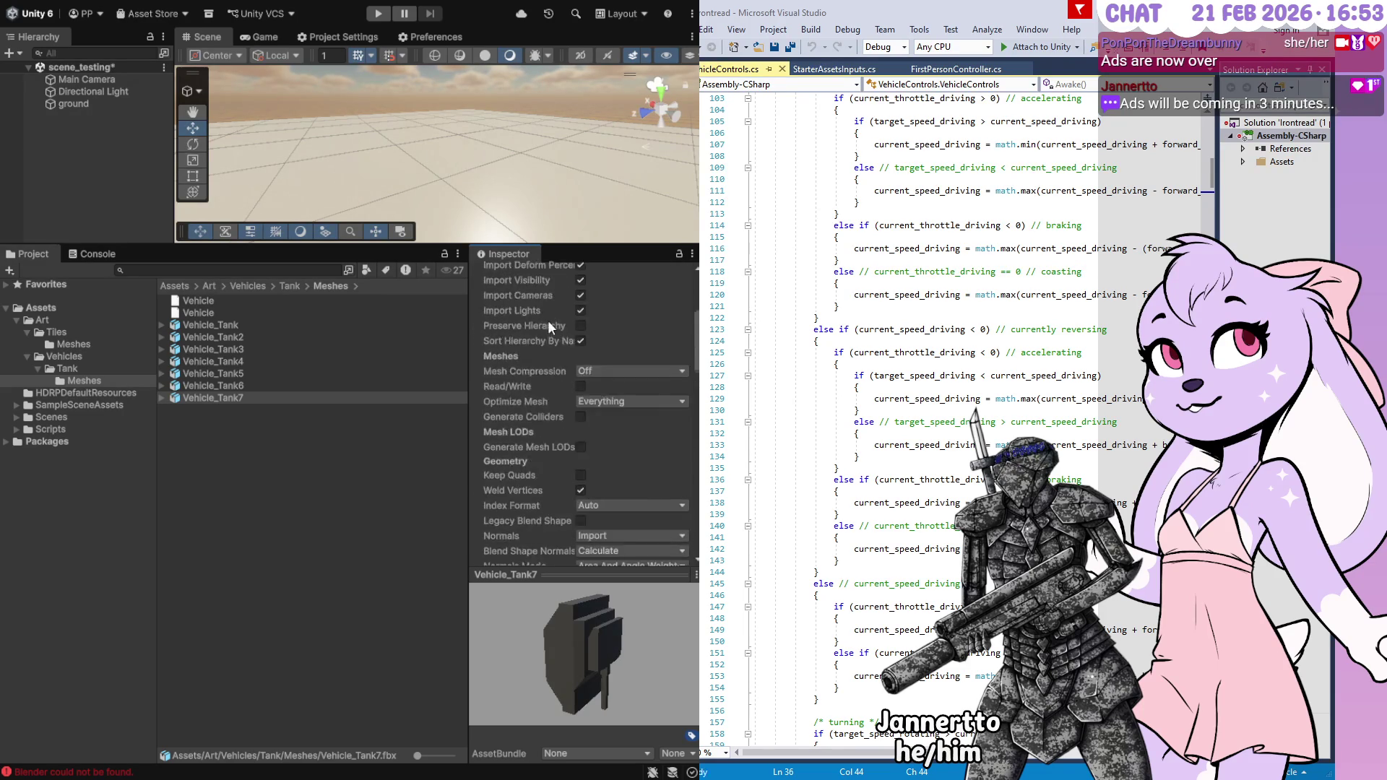
click(583, 358)
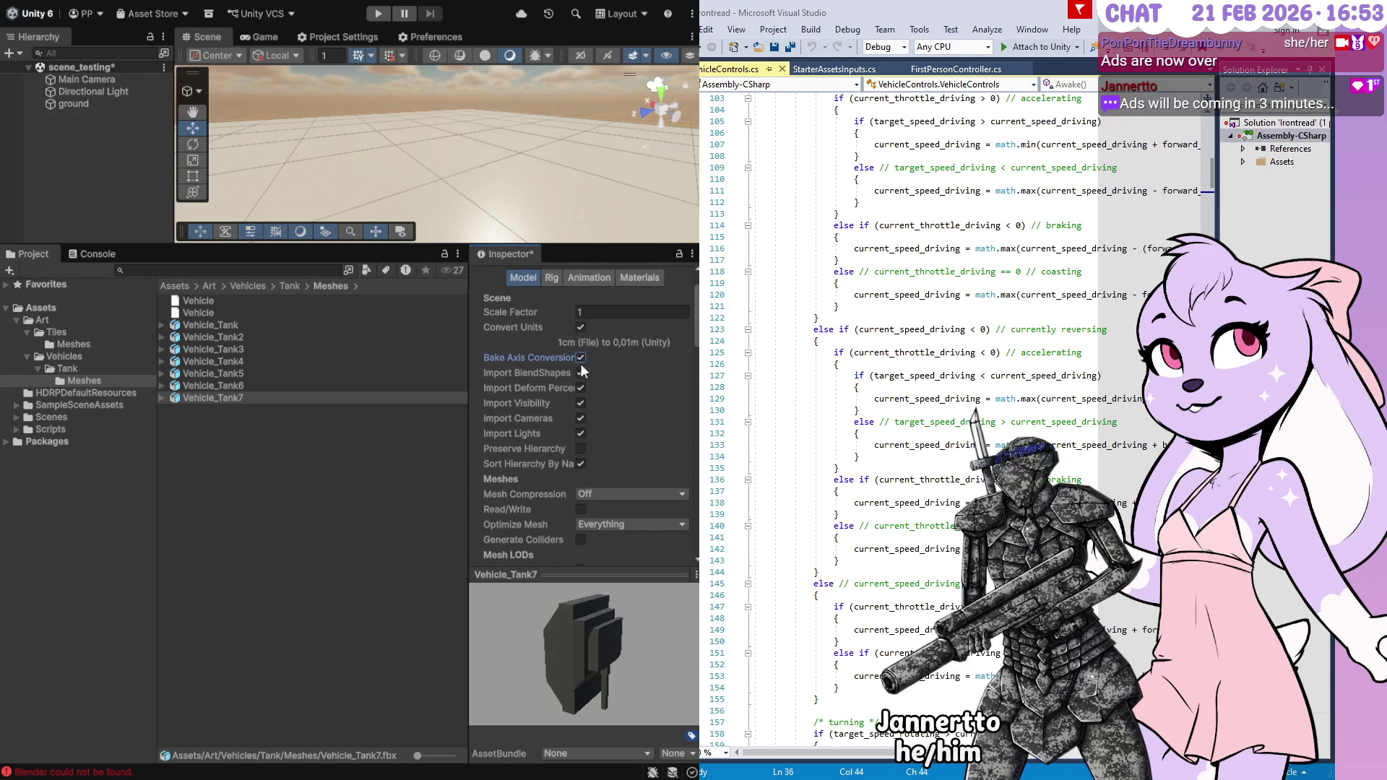
scroll(522, 406, down, 8)
click(673, 432)
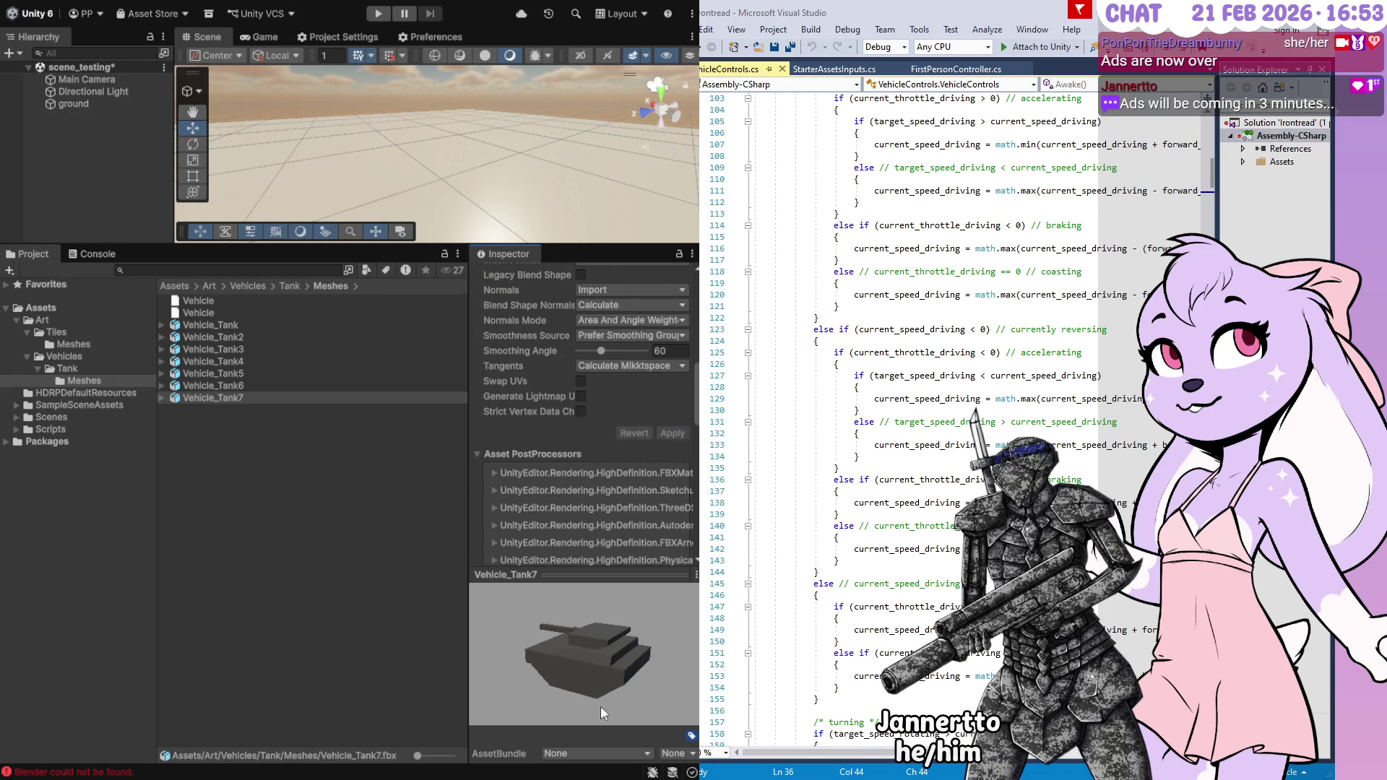
mouse_move(578, 658)
mouse_down()
mouse_move(679, 679)
mouse_move(669, 641)
mouse_move(656, 665)
mouse_move(614, 671)
mouse_up()
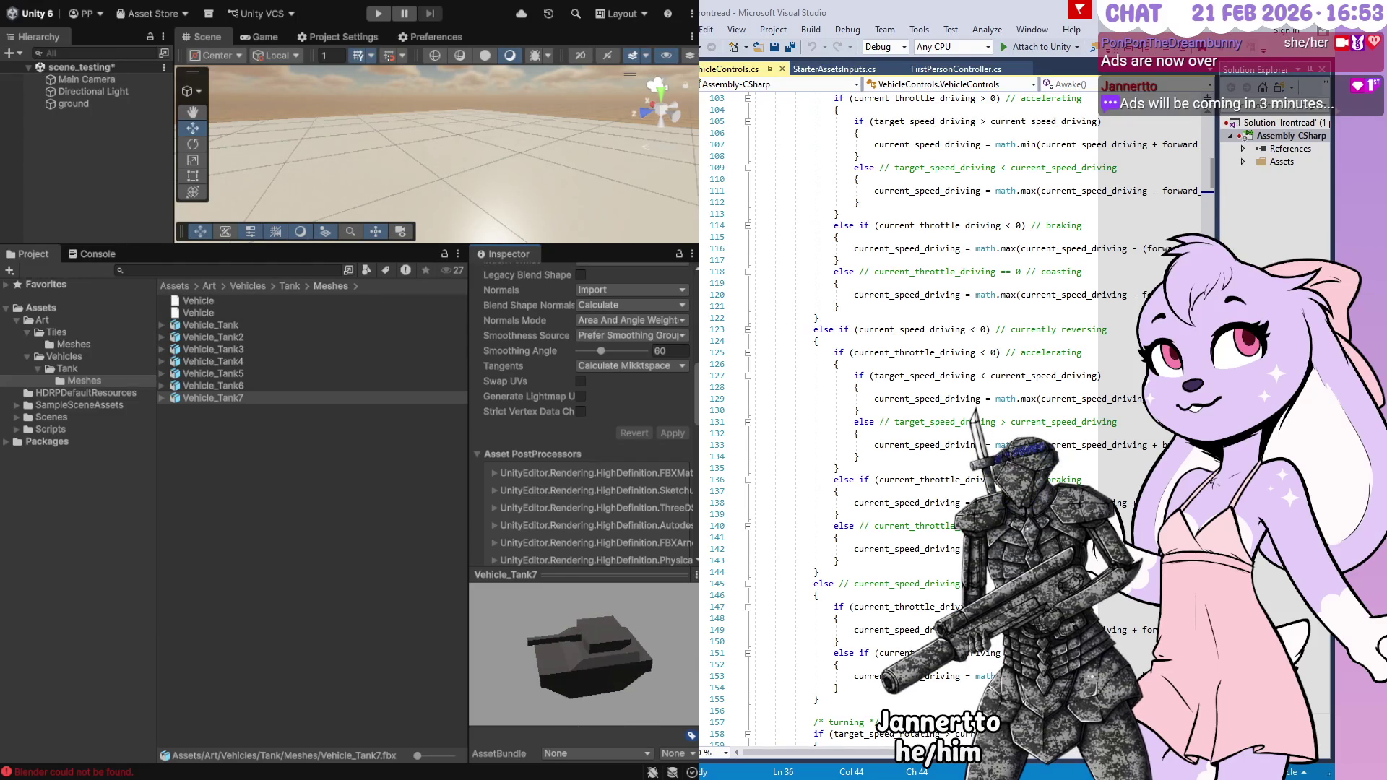
Place Vehicle_Tank7 into scene_testing, undoing an accidental move of the tank
drag(188, 399, 84, 121)
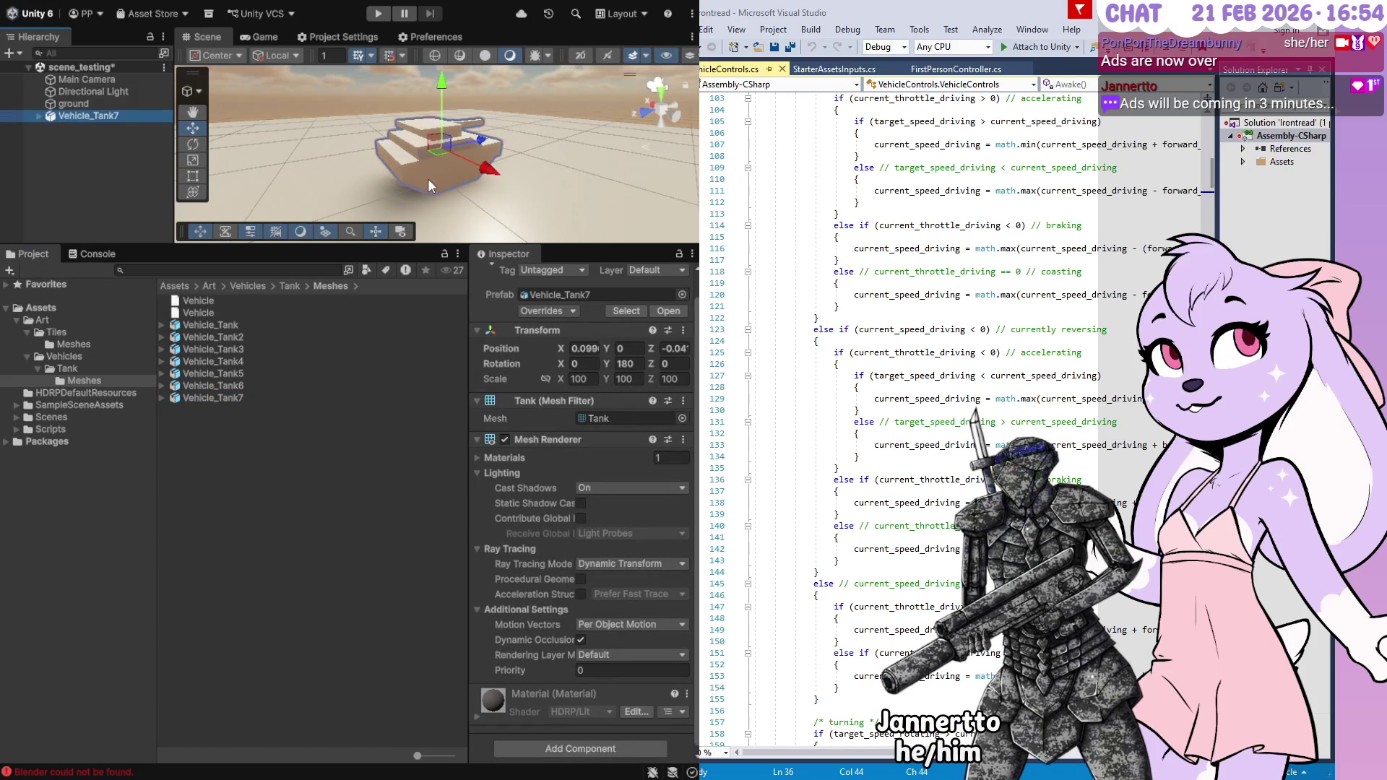
alt+drag(506, 153, 477, 150)
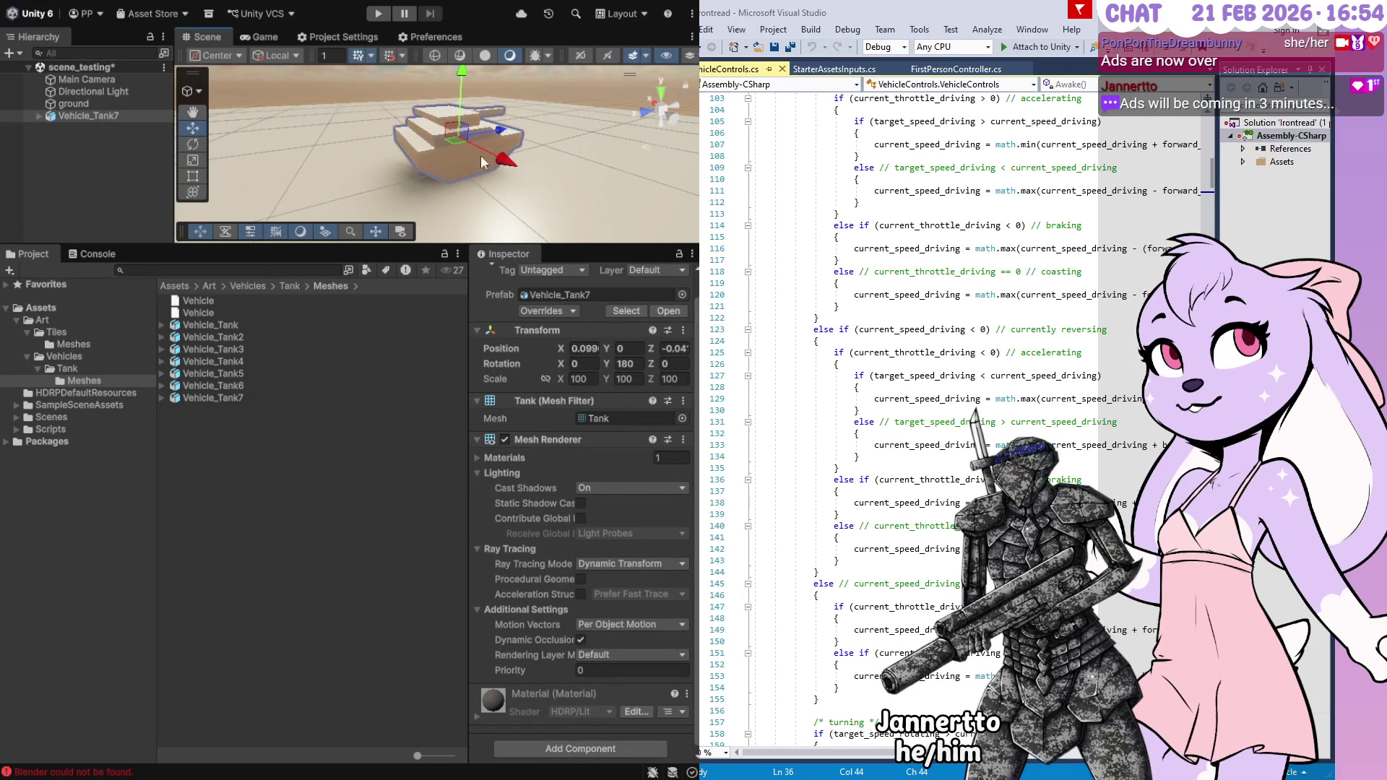
drag(467, 101, 459, 23)
key(ctrl+z)
Frame the tank in view, then bring up Vehicle_Tank7's import settings
key(f)
mouse_move(503, 136)
alt+mouse_down()
mouse_move(435, 167)
mouse_move(230, 92)
alt+mouse_up()
key(f)
key(f)
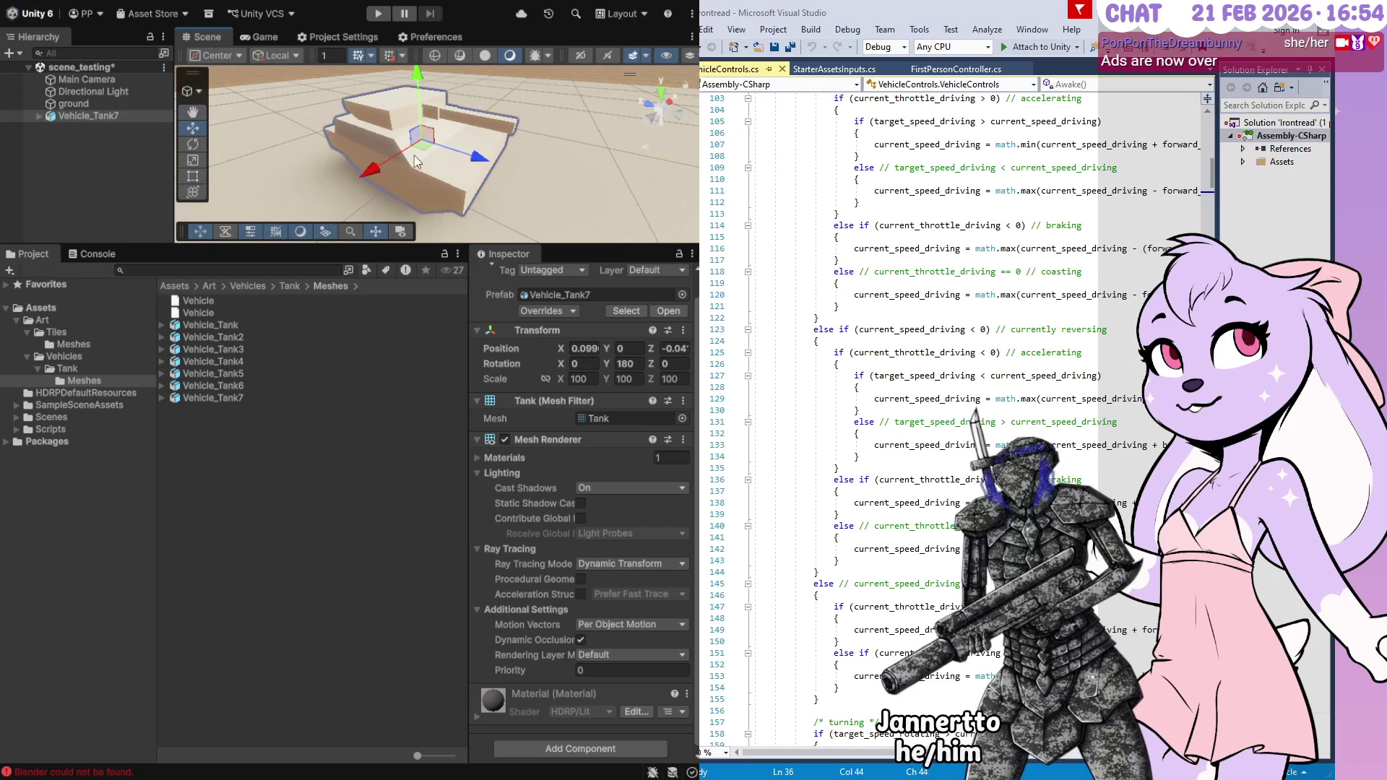
click(236, 402)
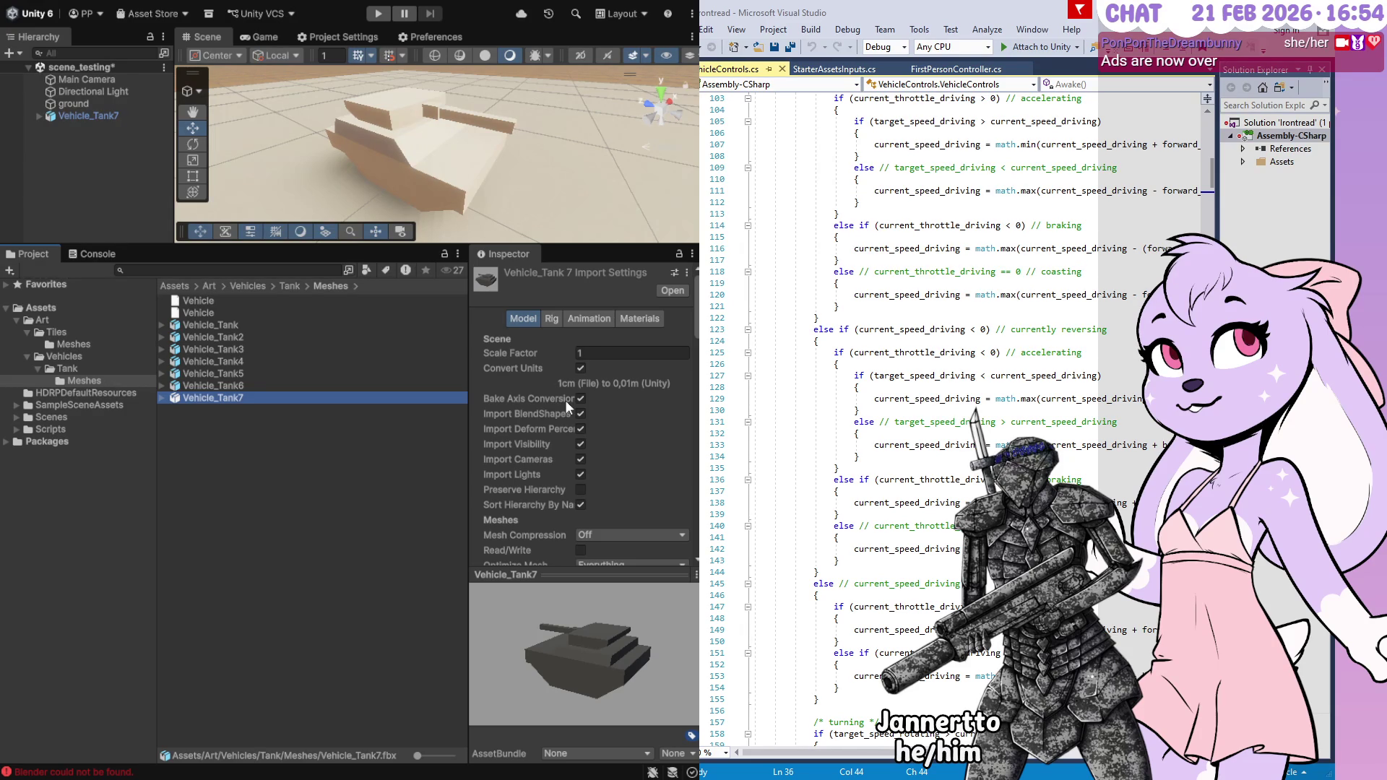
click(664, 389)
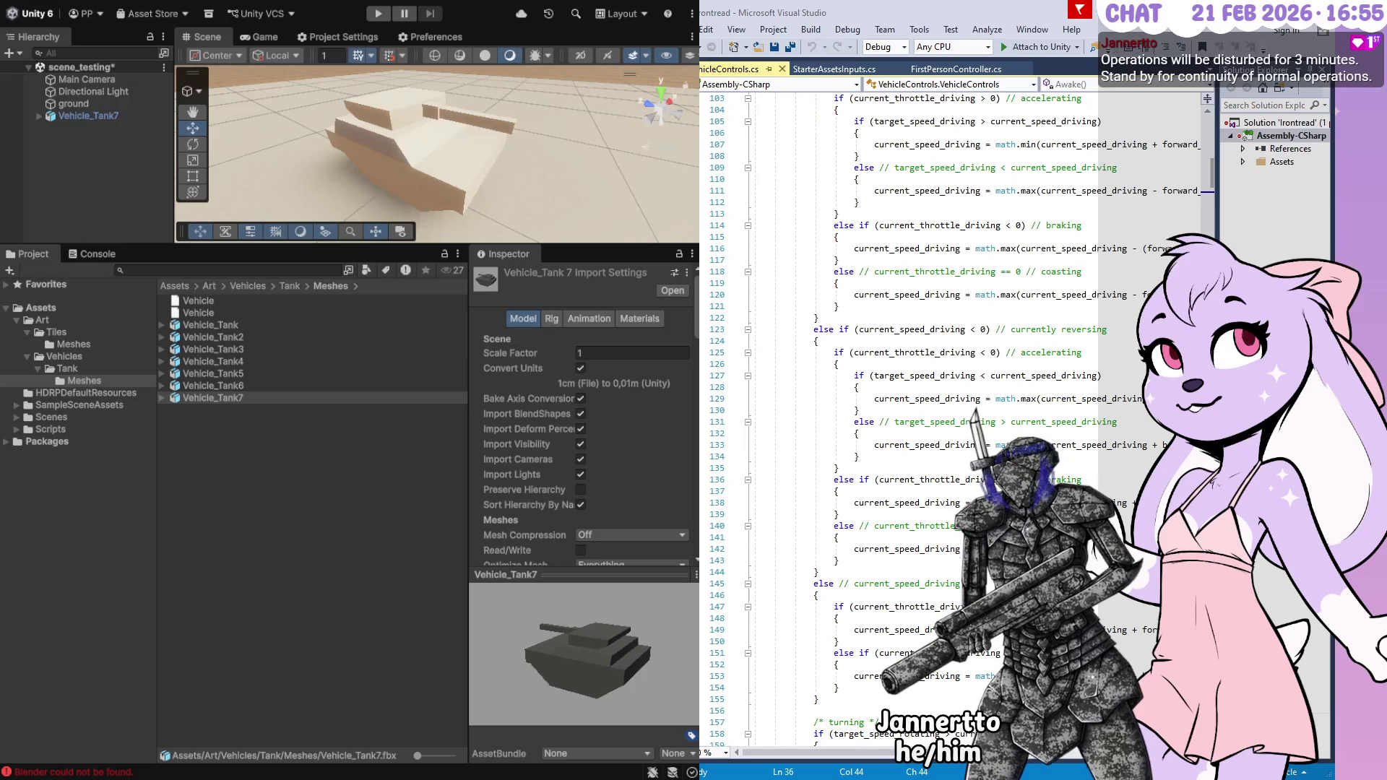
click(263, 386)
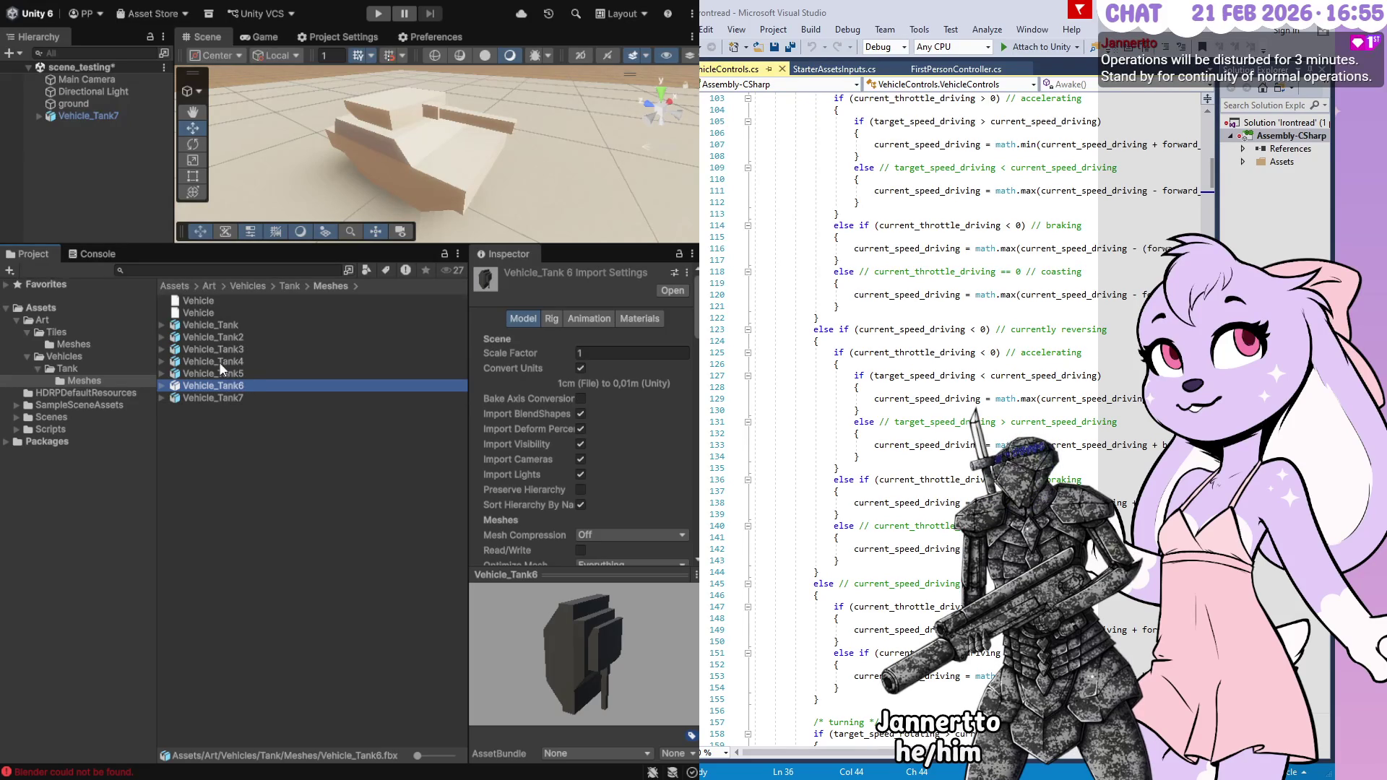
shift+click(240, 325)
mouse_move(228, 326)
mouse_down()
mouse_move(102, 177)
mouse_move(119, 167)
mouse_up()
click(114, 186)
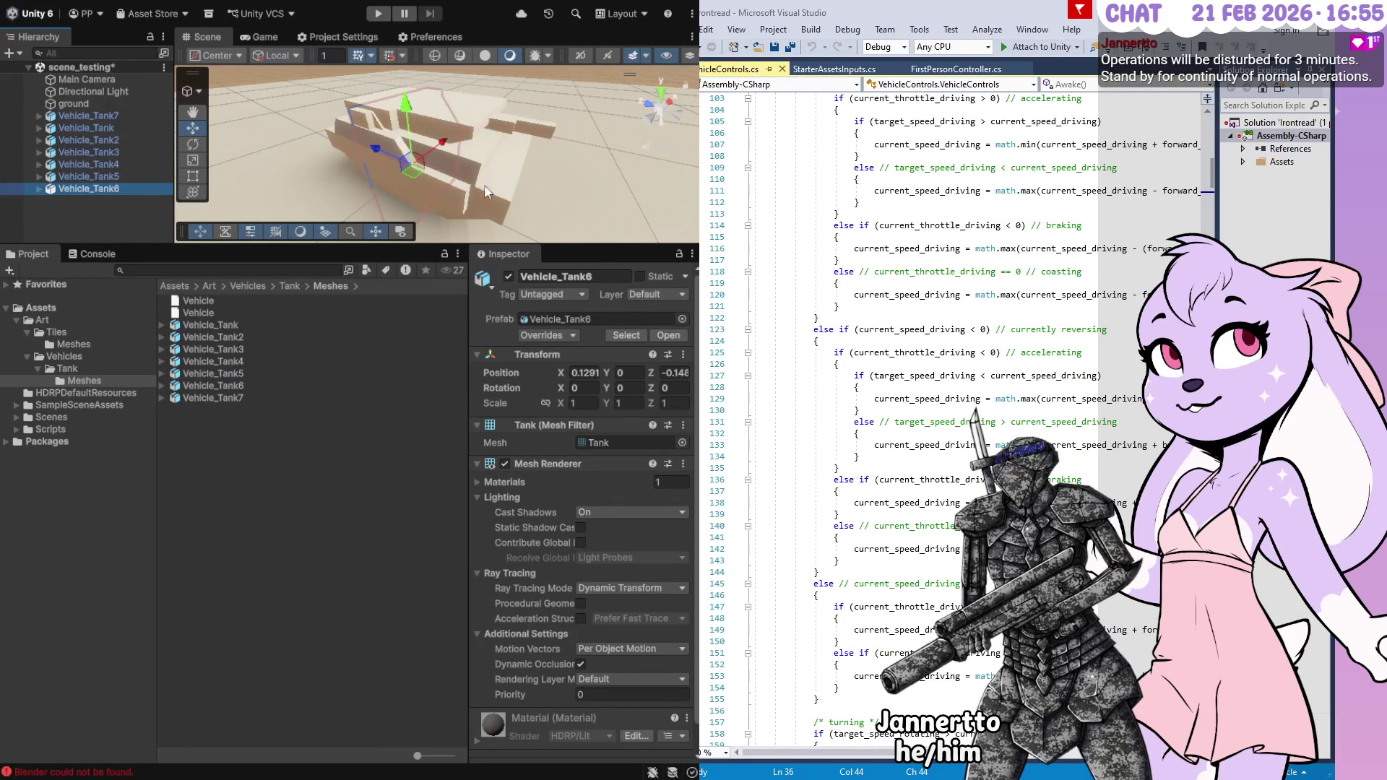
click(96, 127)
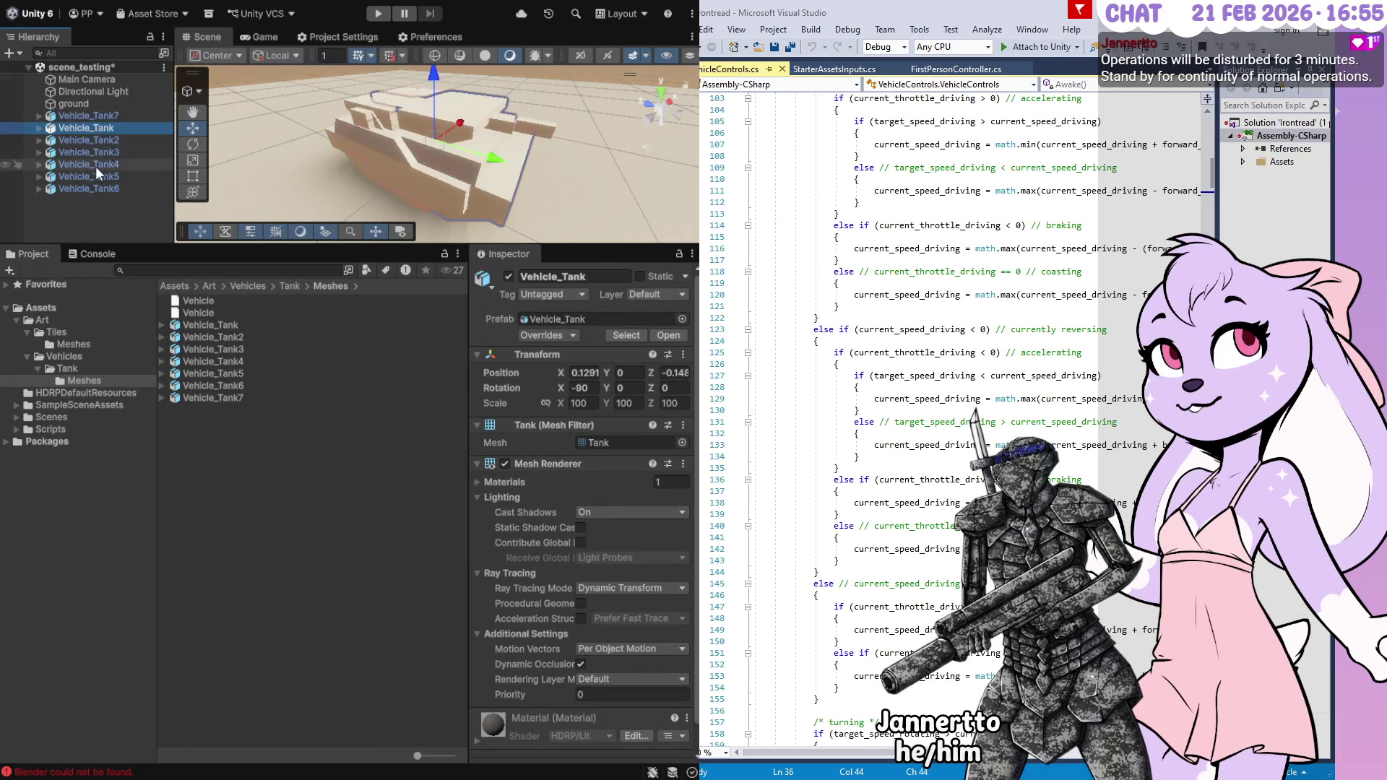
click(96, 139)
click(96, 153)
click(96, 163)
click(97, 174)
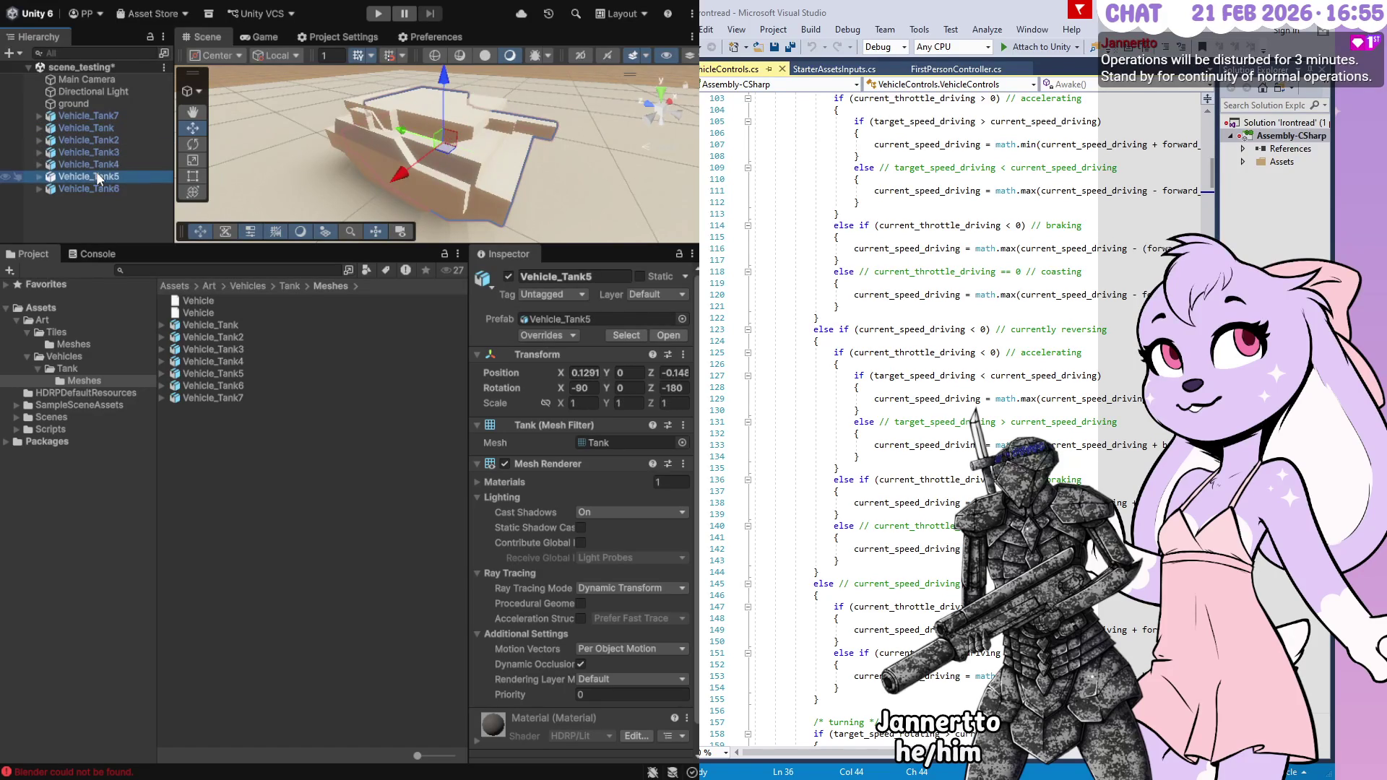
click(97, 186)
click(98, 178)
click(99, 188)
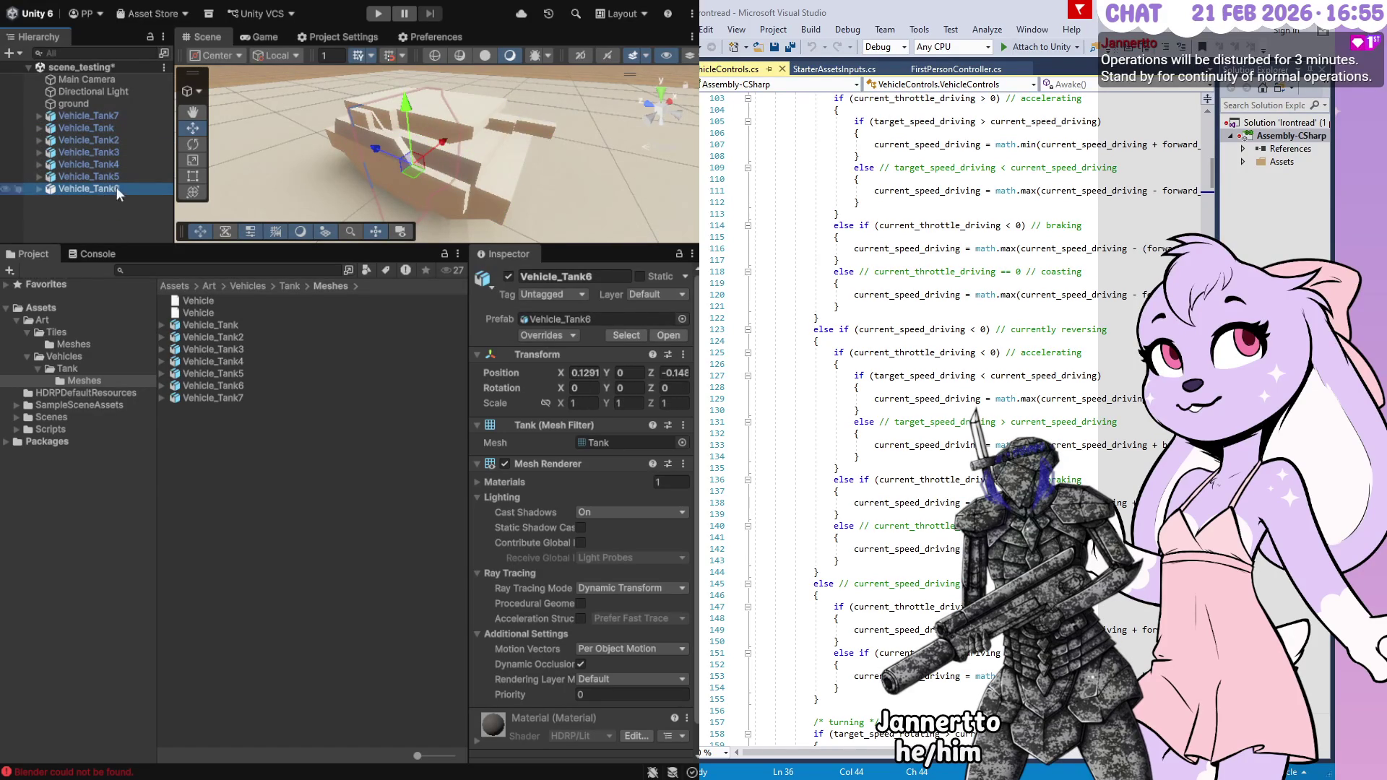
shift+click(123, 129)
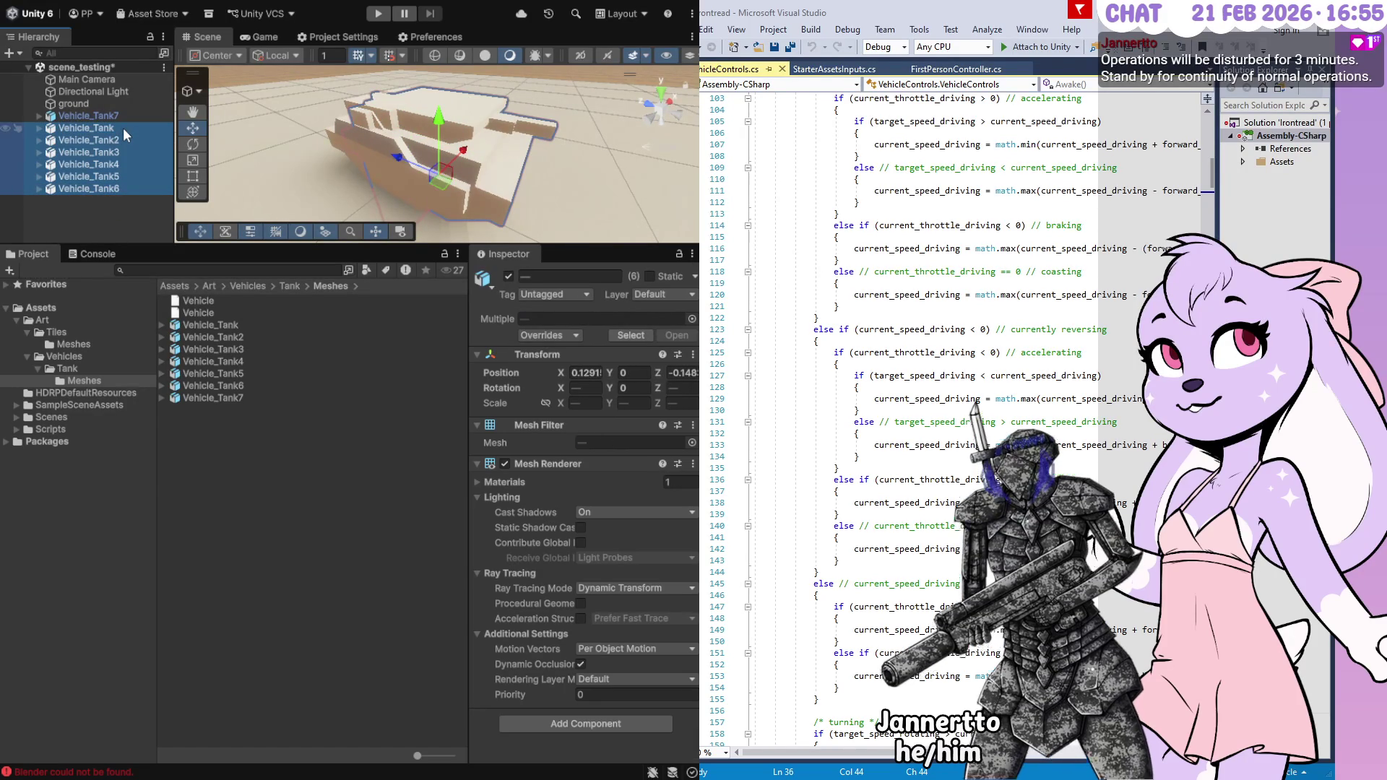
click(117, 187)
click(118, 175)
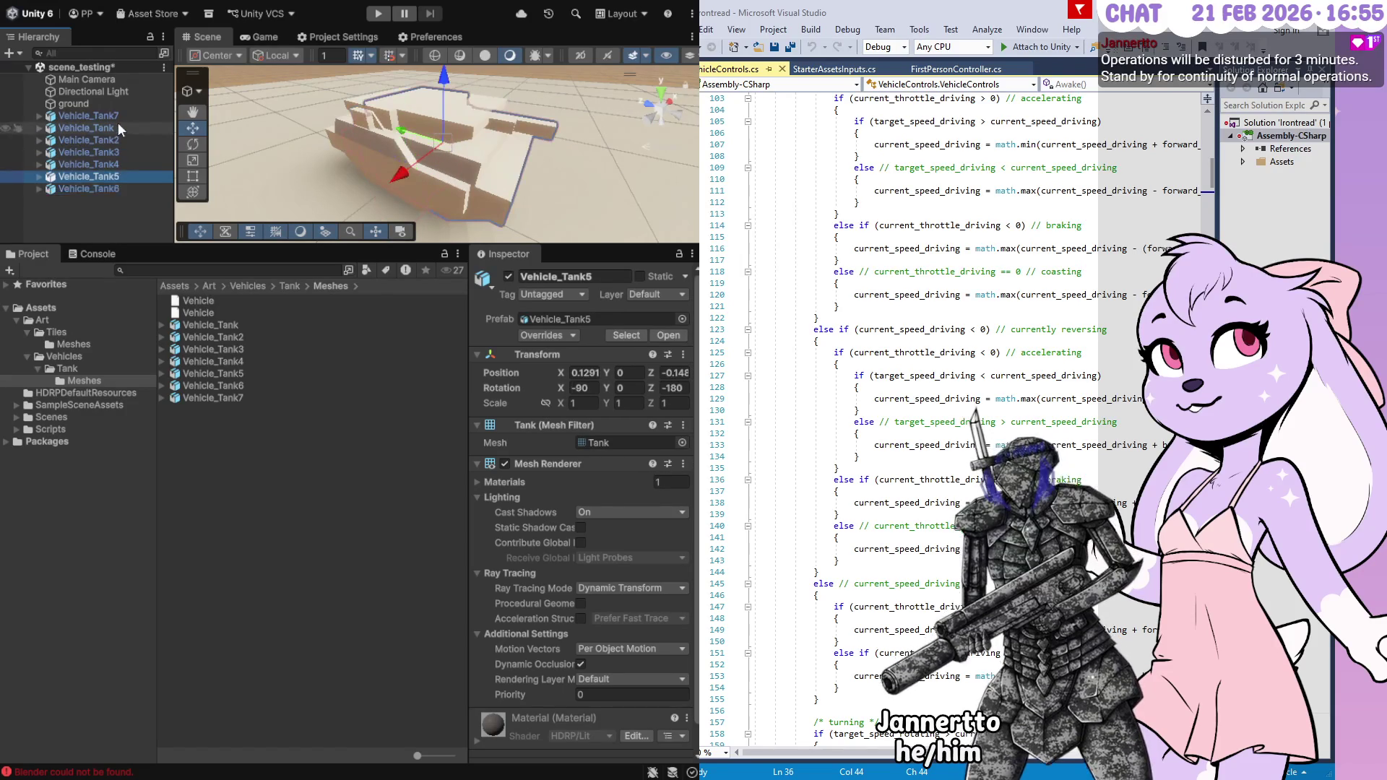
shift+click(118, 127)
key(Delete)
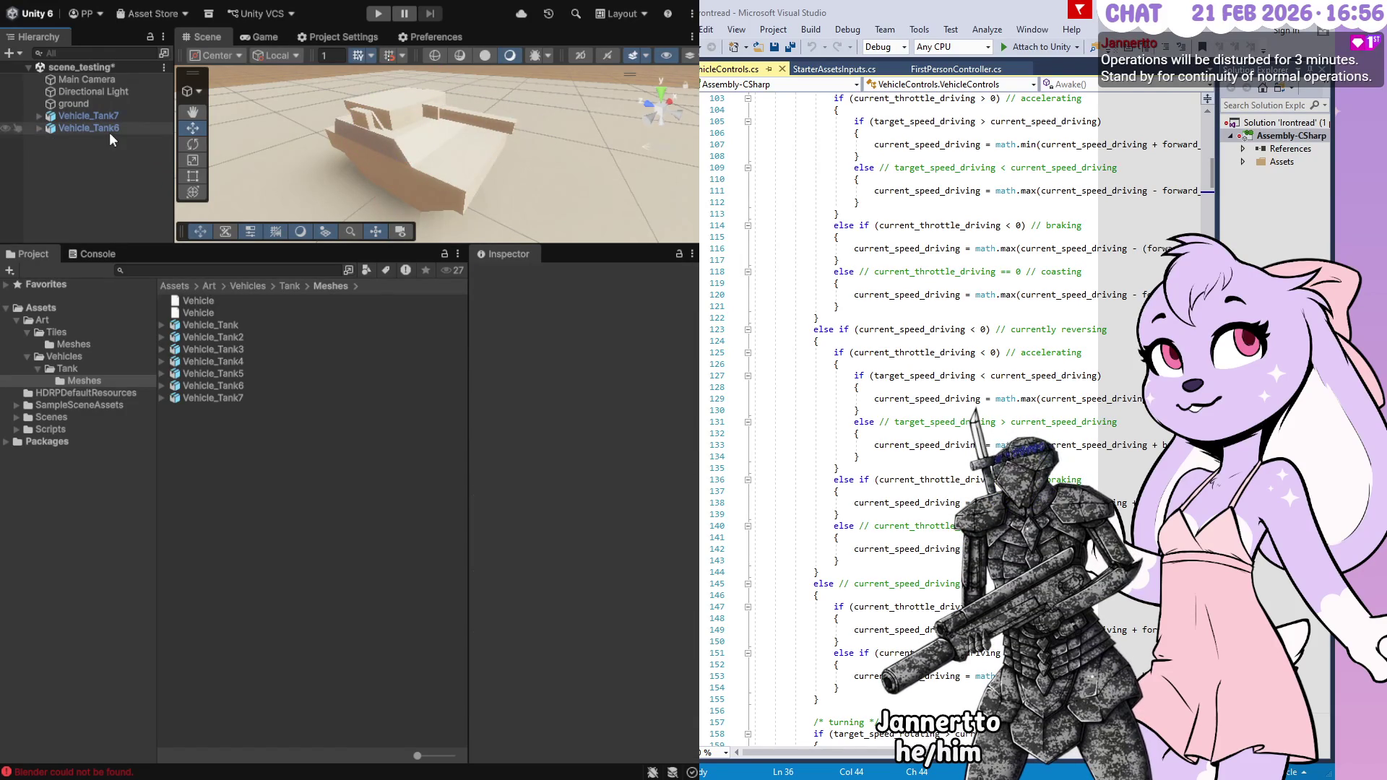
click(110, 130)
mouse_move(424, 169)
mouse_down()
mouse_move(394, 158)
mouse_move(507, 171)
mouse_move(516, 213)
mouse_up()
key(Delete)
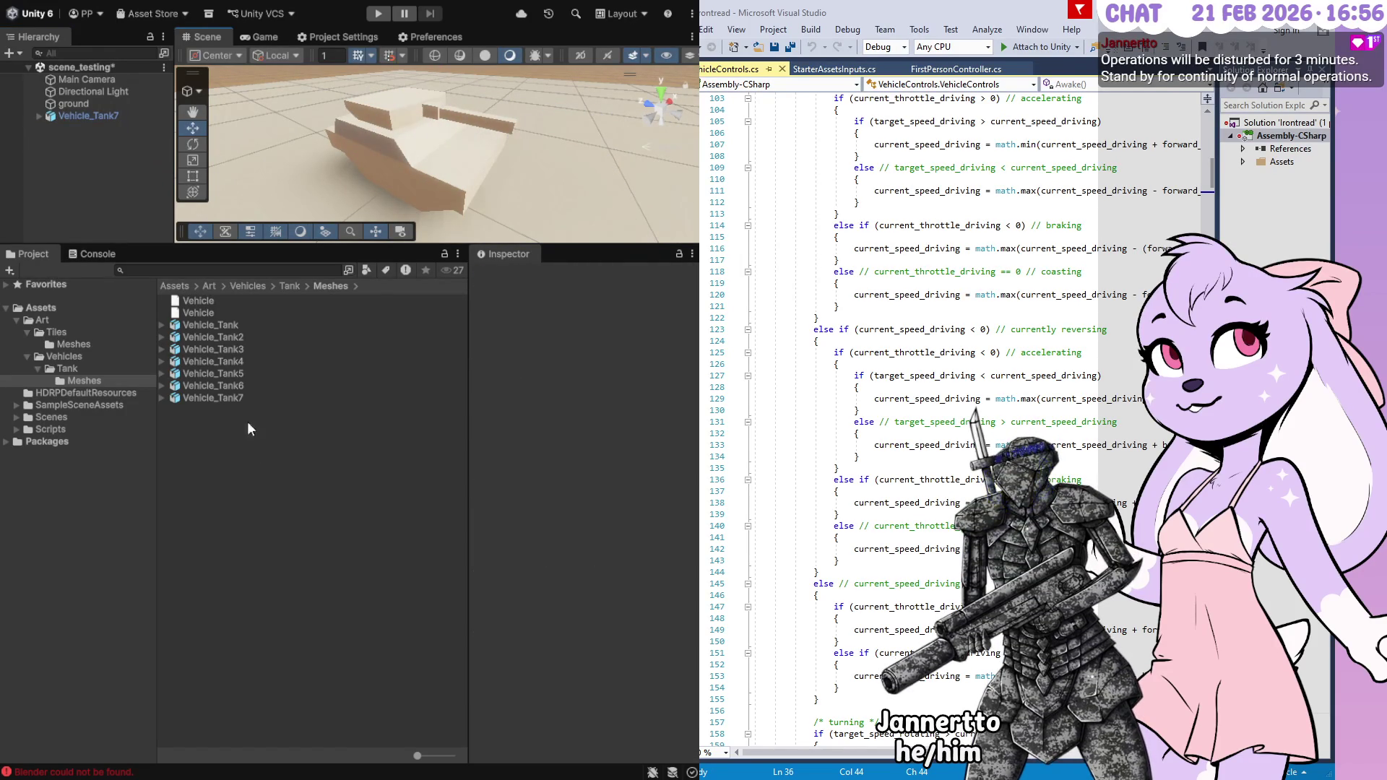
Check Bake Axis Conversion on Vehicle_Tank6 versus Vehicle_Tank7, then open the editor Preferences
click(238, 374)
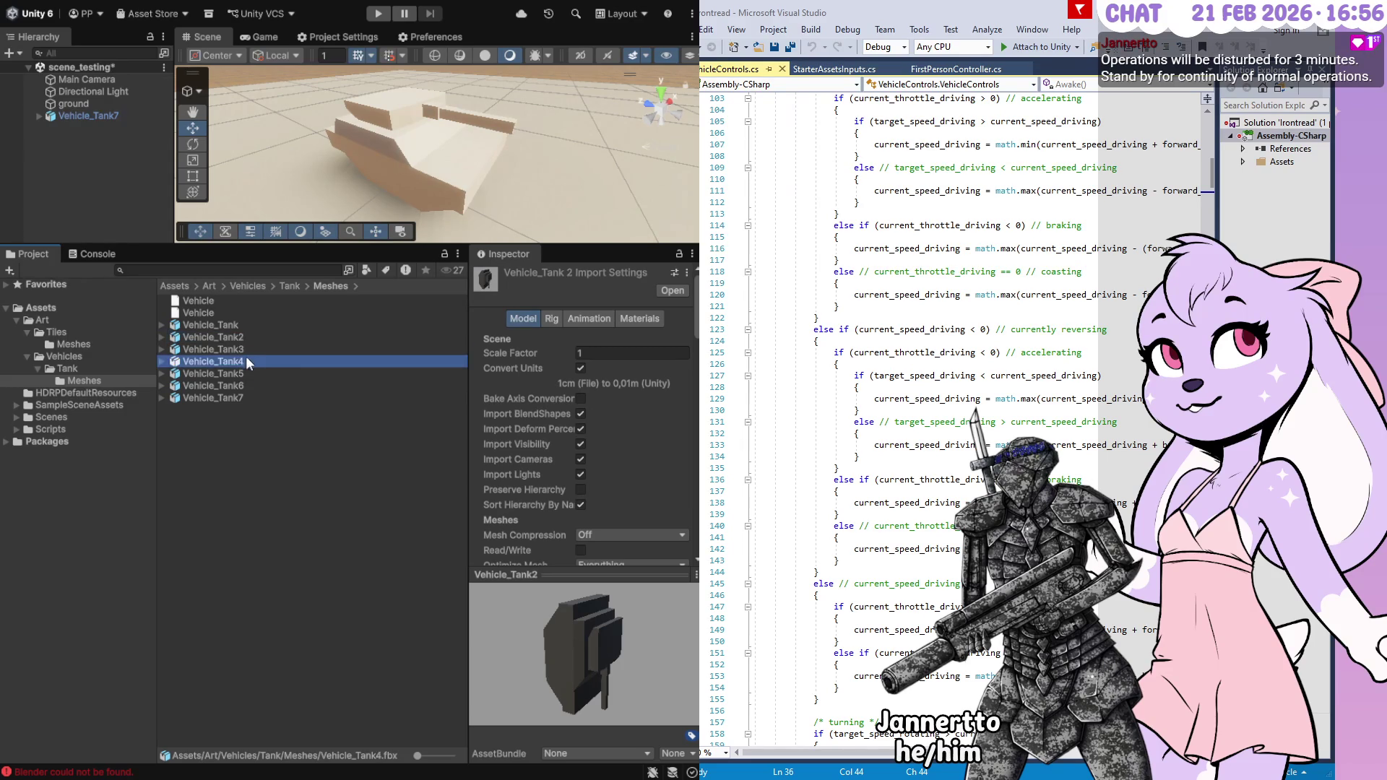
click(248, 385)
click(578, 400)
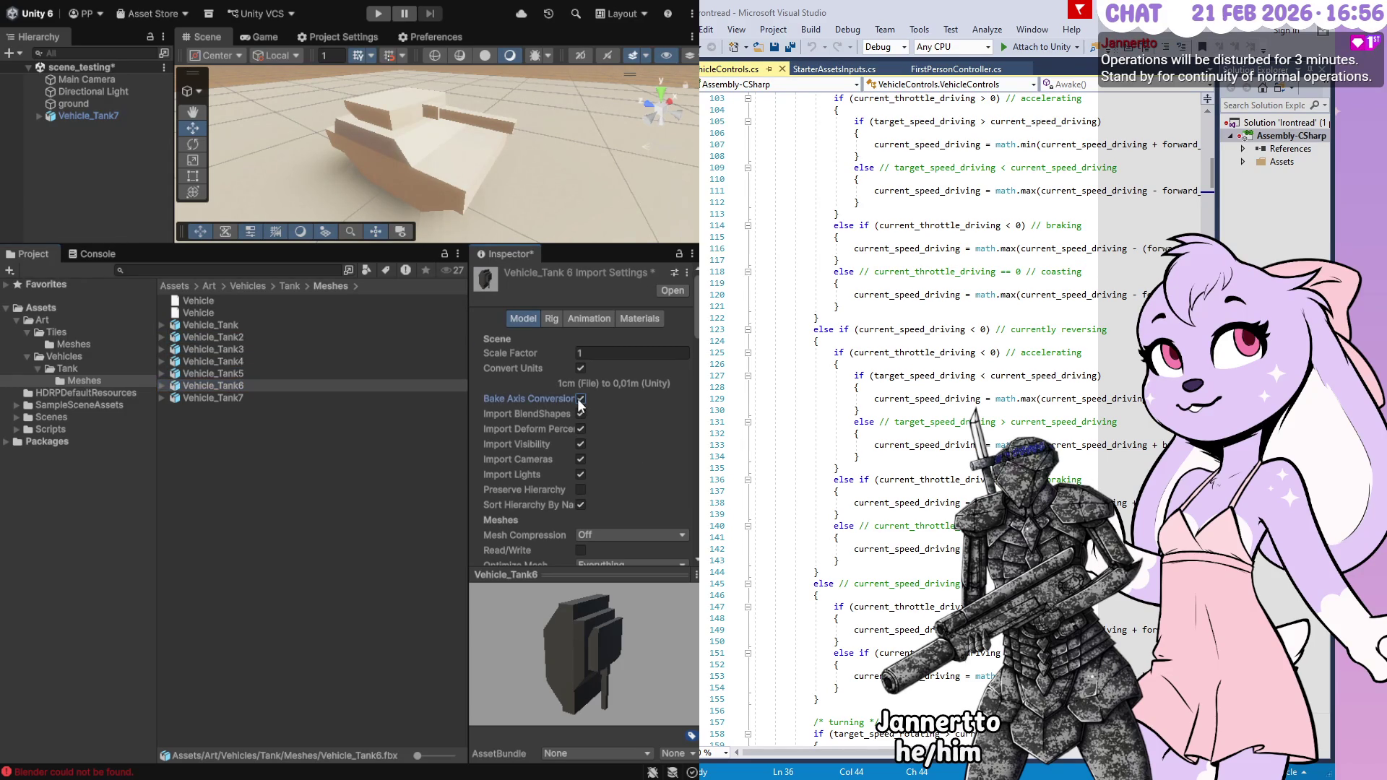
click(252, 397)
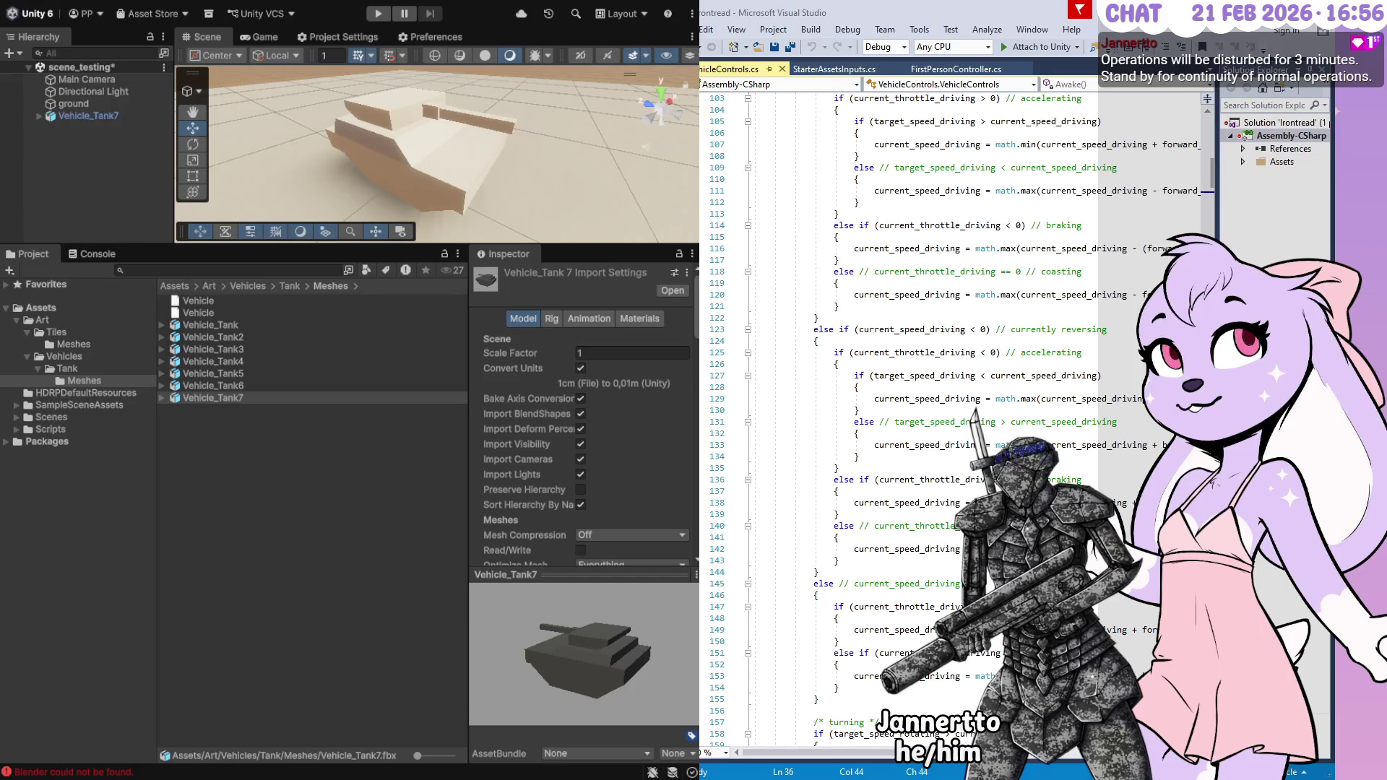
click(213, 398)
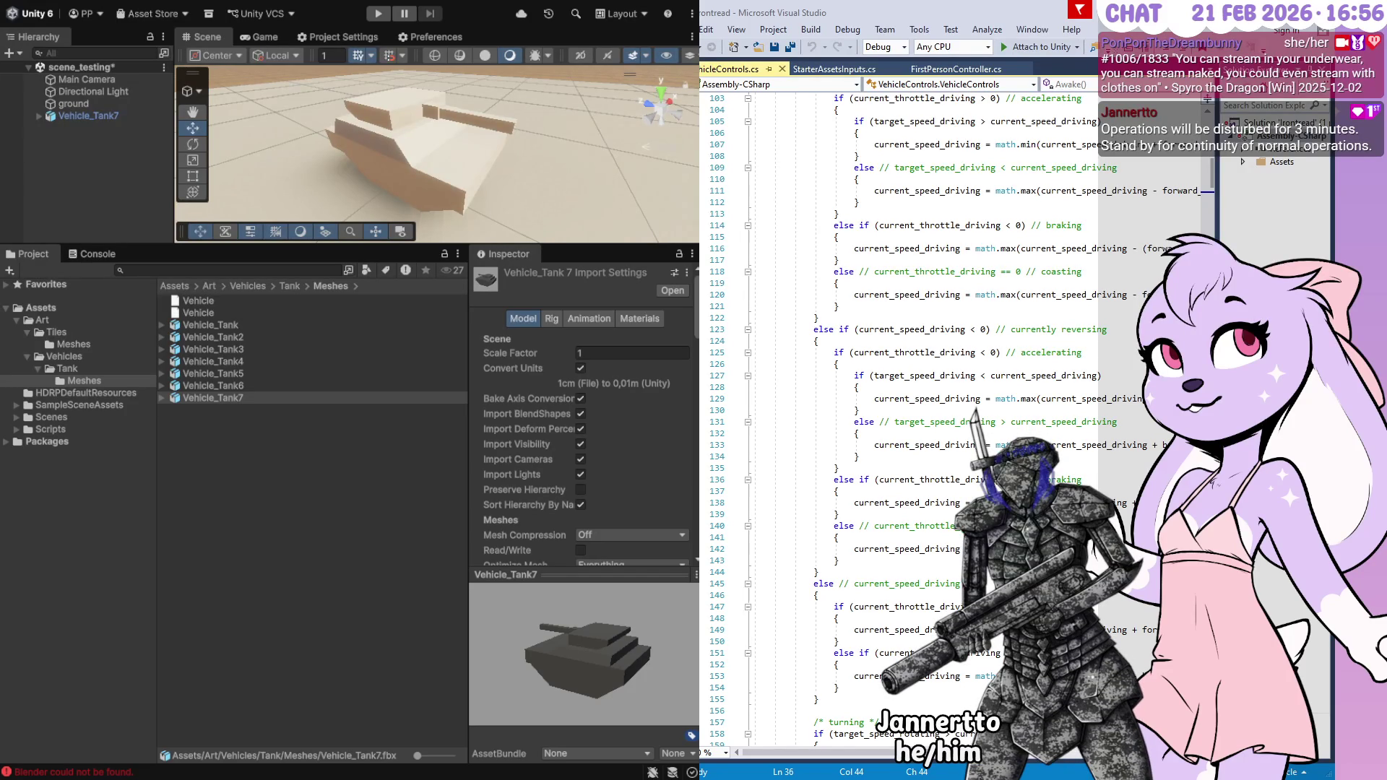
click(442, 39)
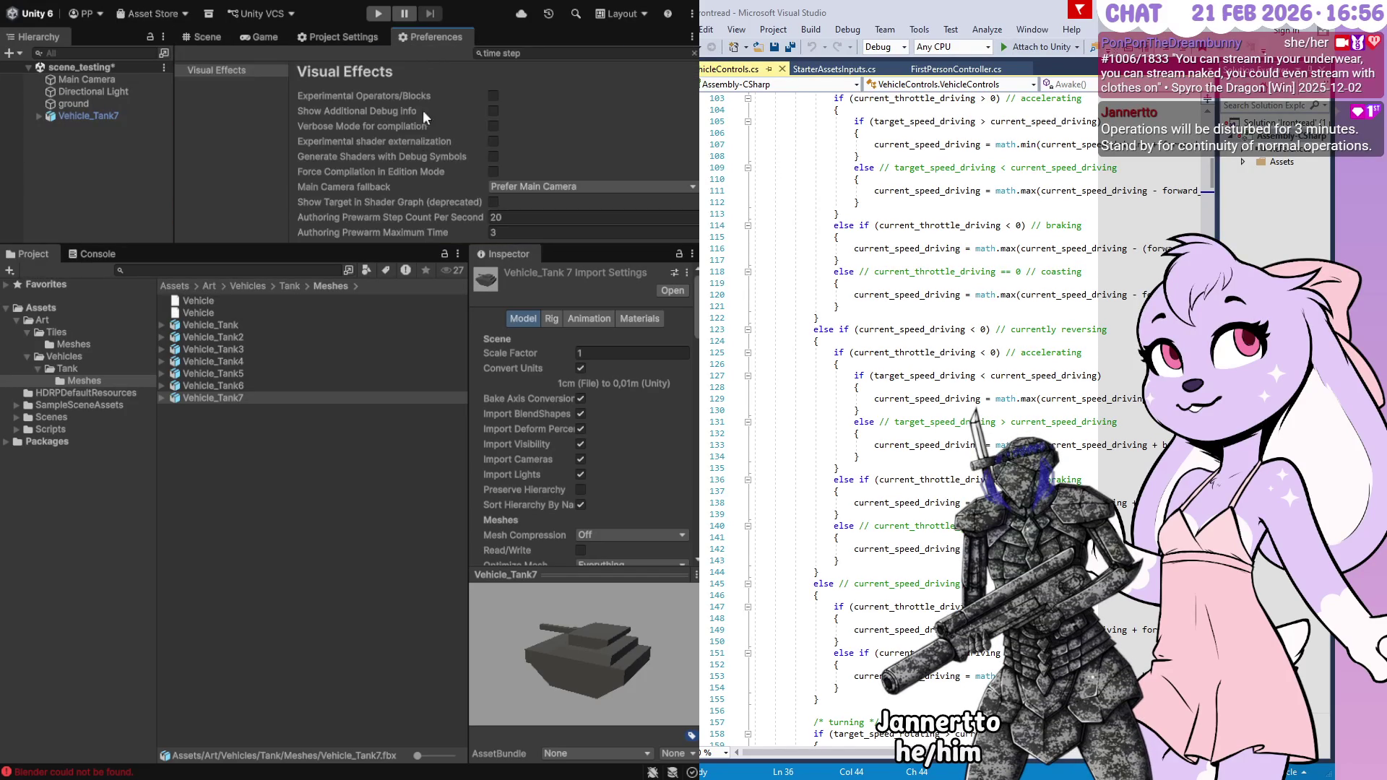
Search Preferences for 'bake axis conversi' and view the Visual Effects preferences
click(560, 53)
text(bak)
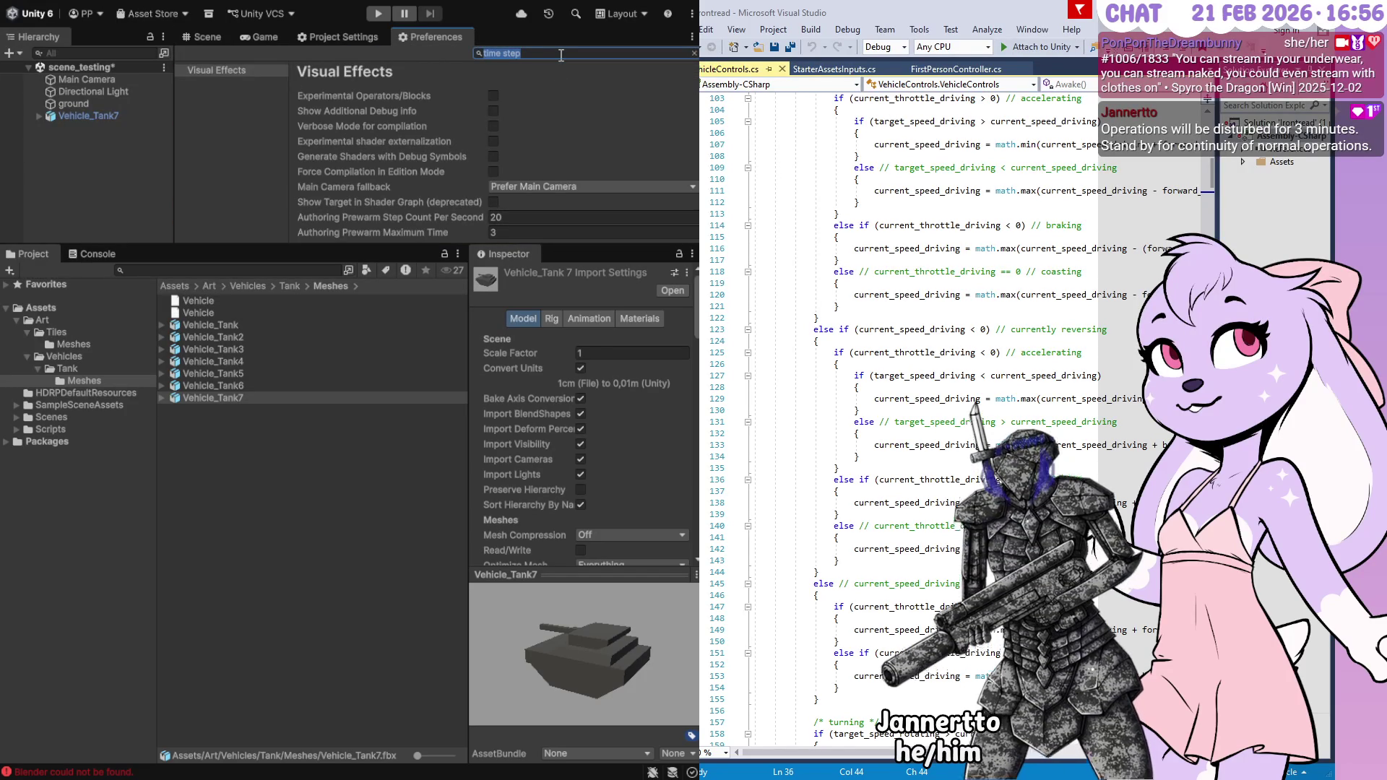
text(e axis )
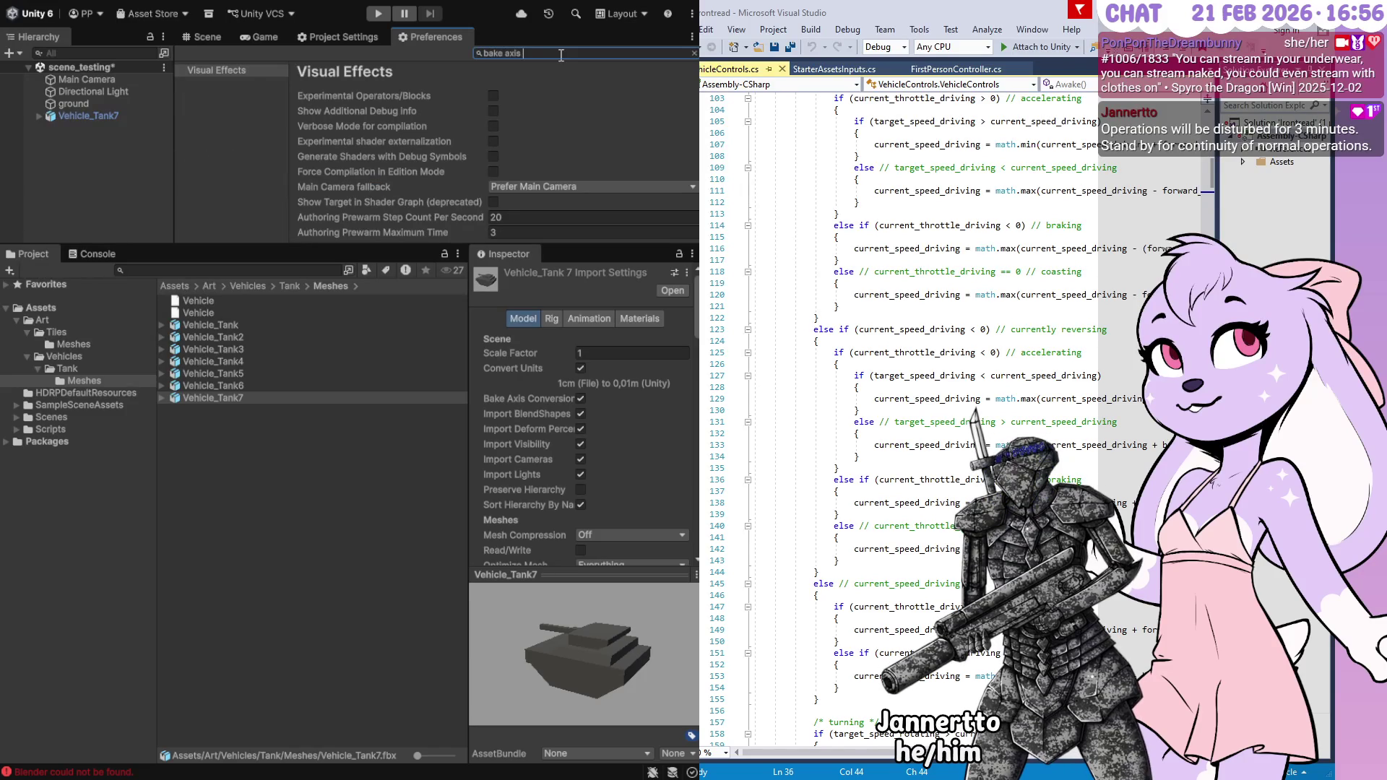
text(conversion)
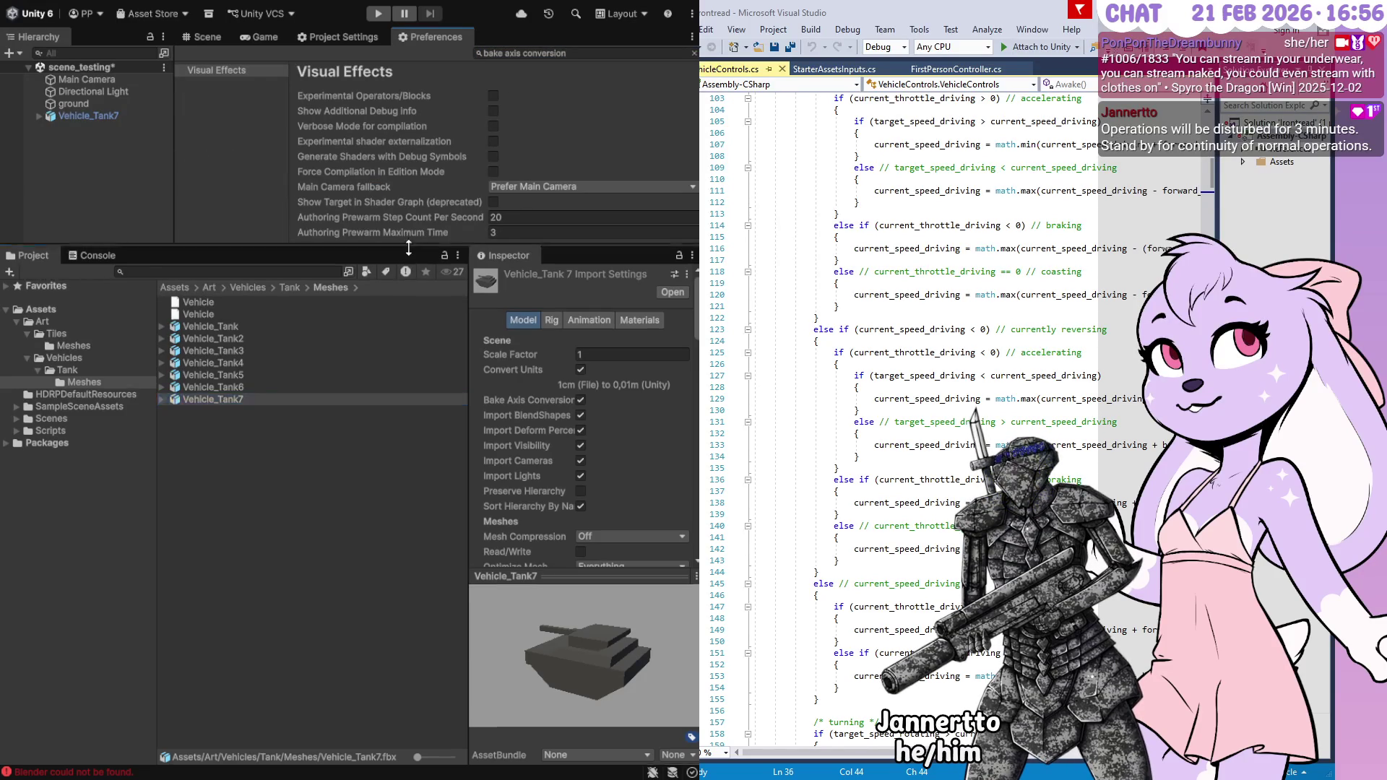
drag(405, 246, 405, 508)
click(209, 72)
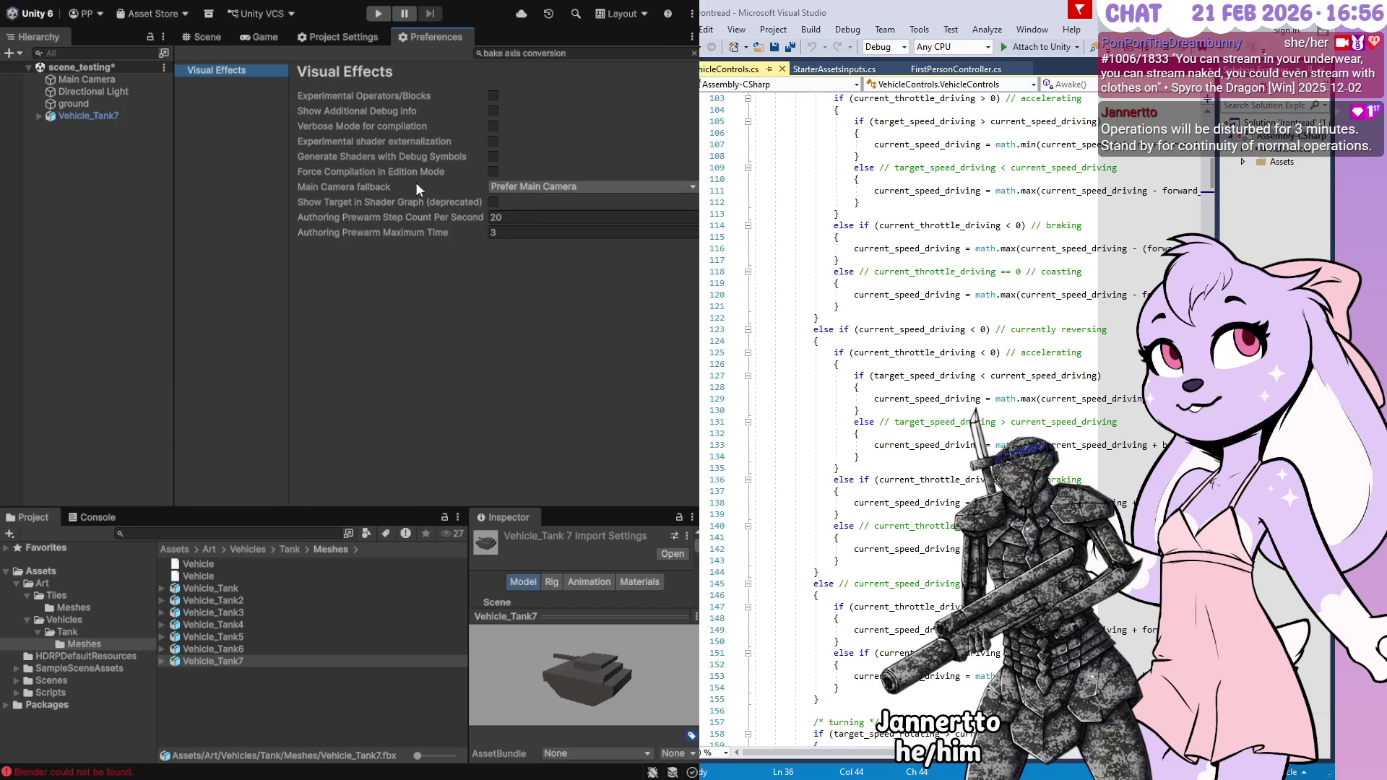
key(Tab)
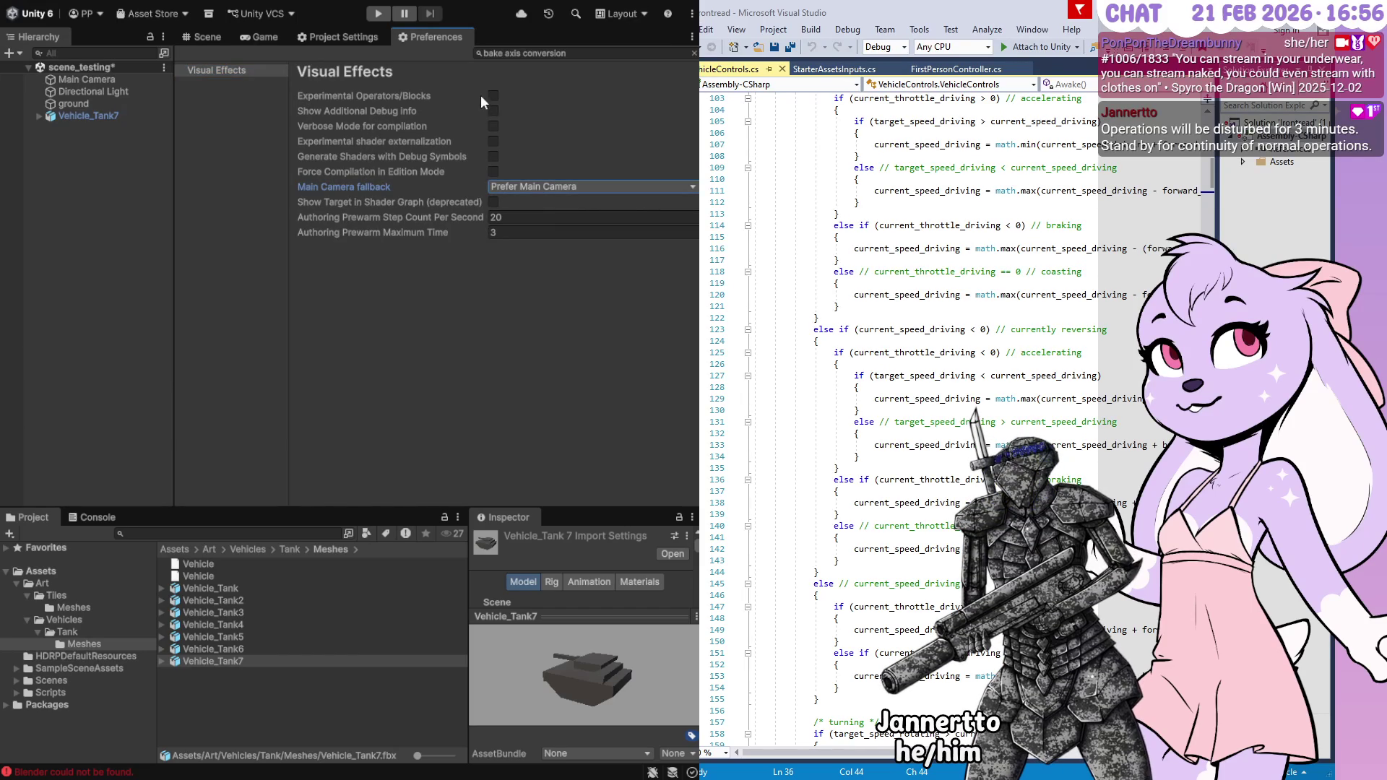
Search Project Settings for 'bake axis conversion'
click(342, 38)
click(547, 53)
text(ba)
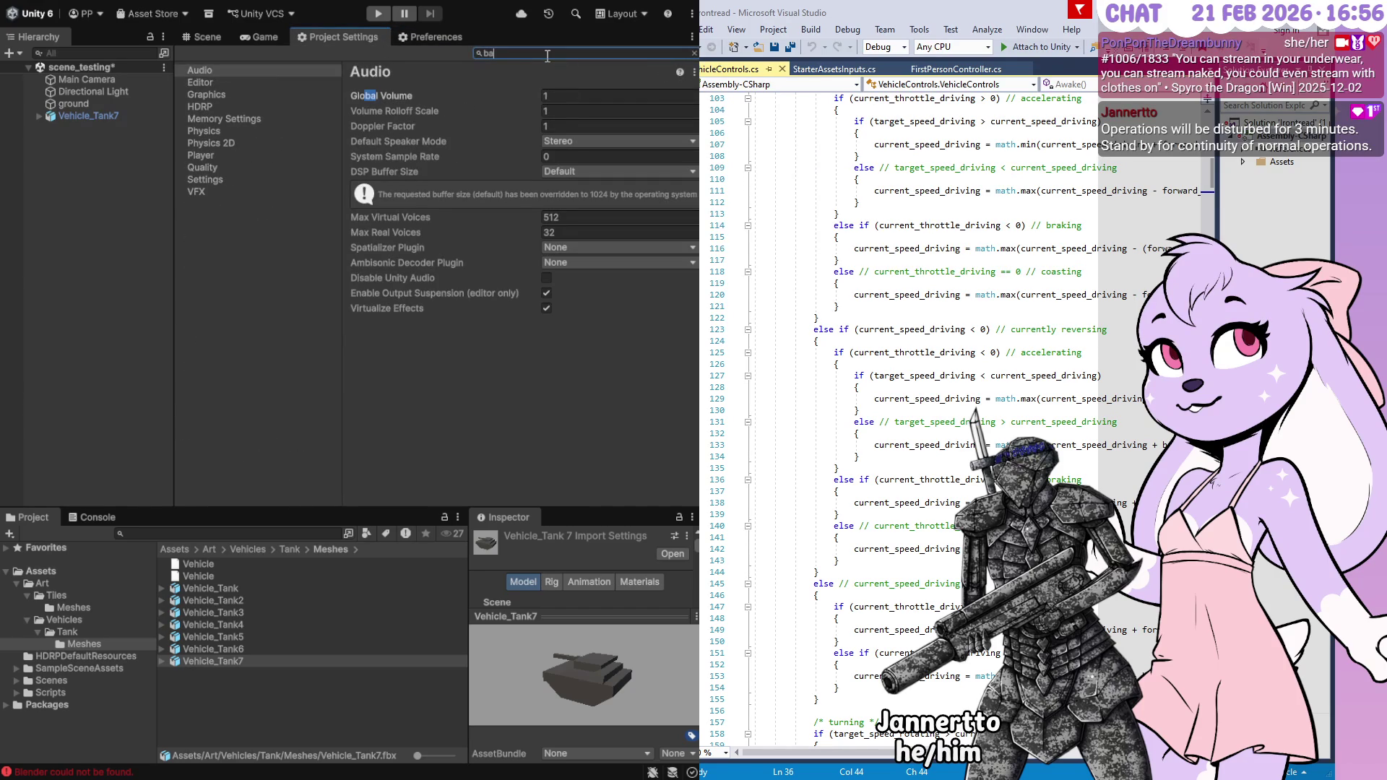
text(ke axis)
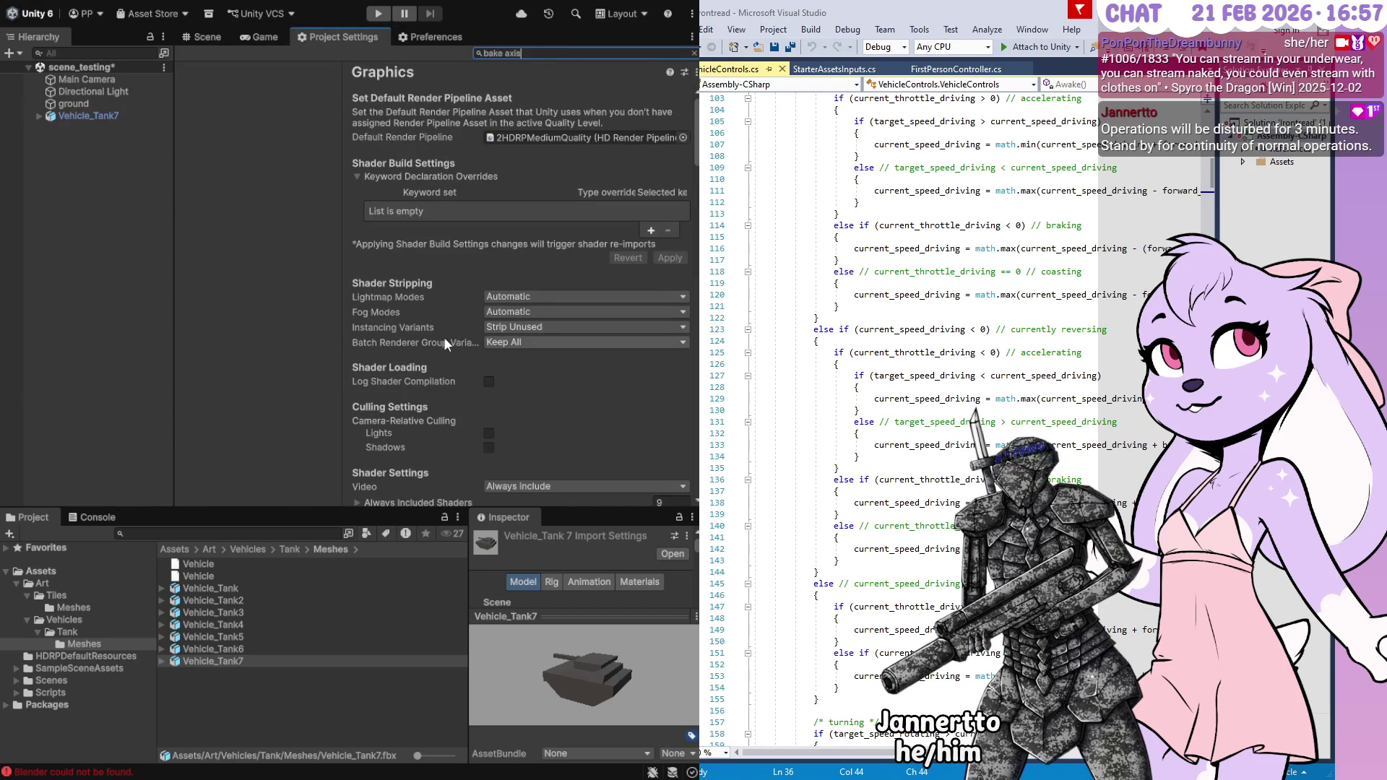
text( conversion)
click(396, 125)
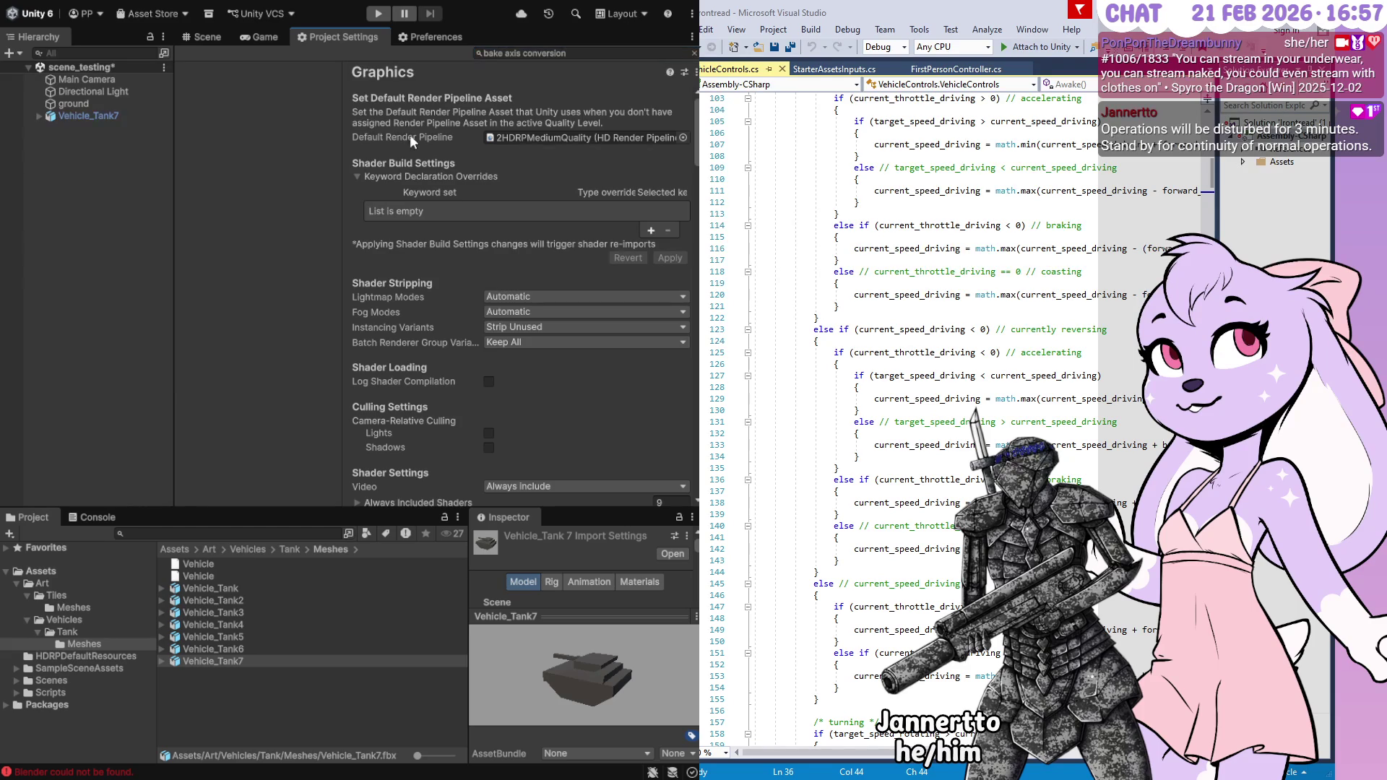
Scroll through the Graphics settings results, then select the Vehicle.blend1 asset
scroll(409, 154, down, 5)
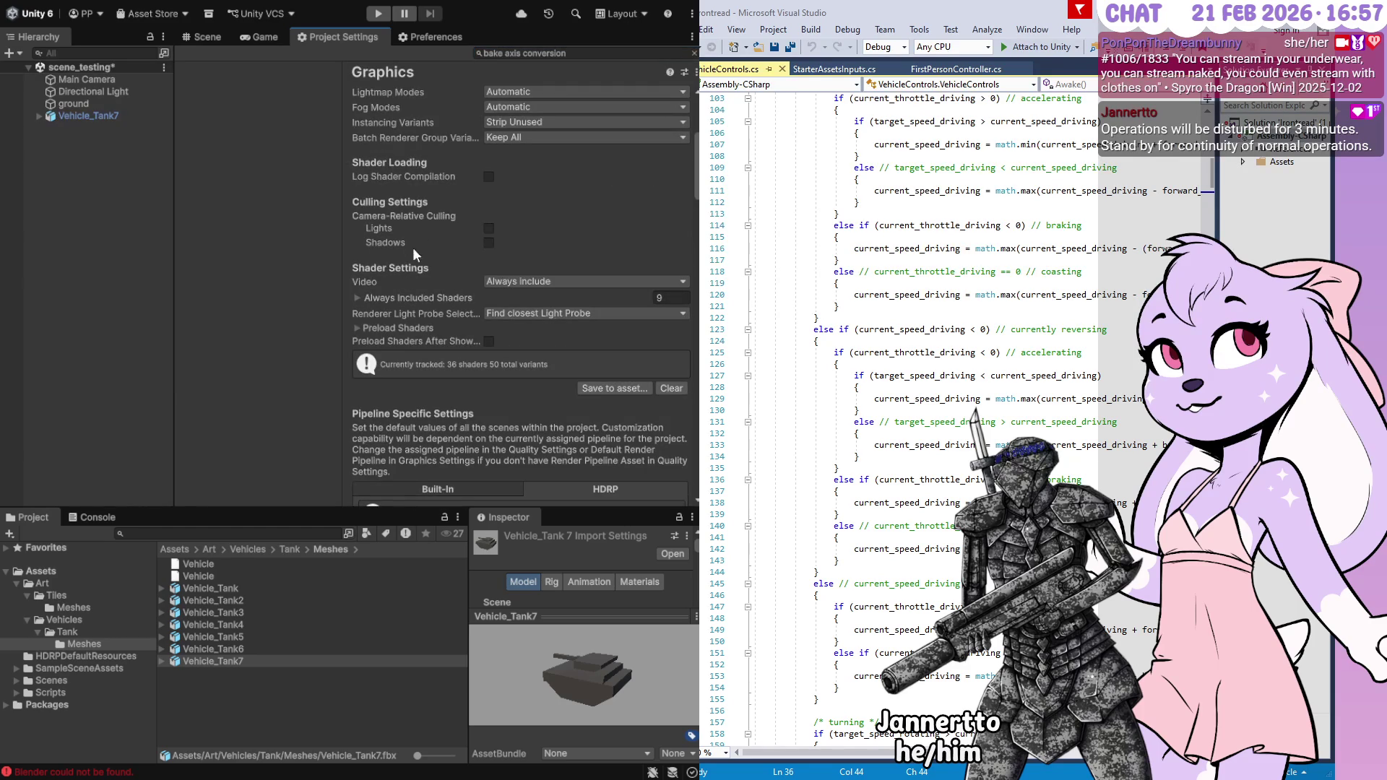
scroll(413, 250, down, 5)
scroll(426, 272, down, 20)
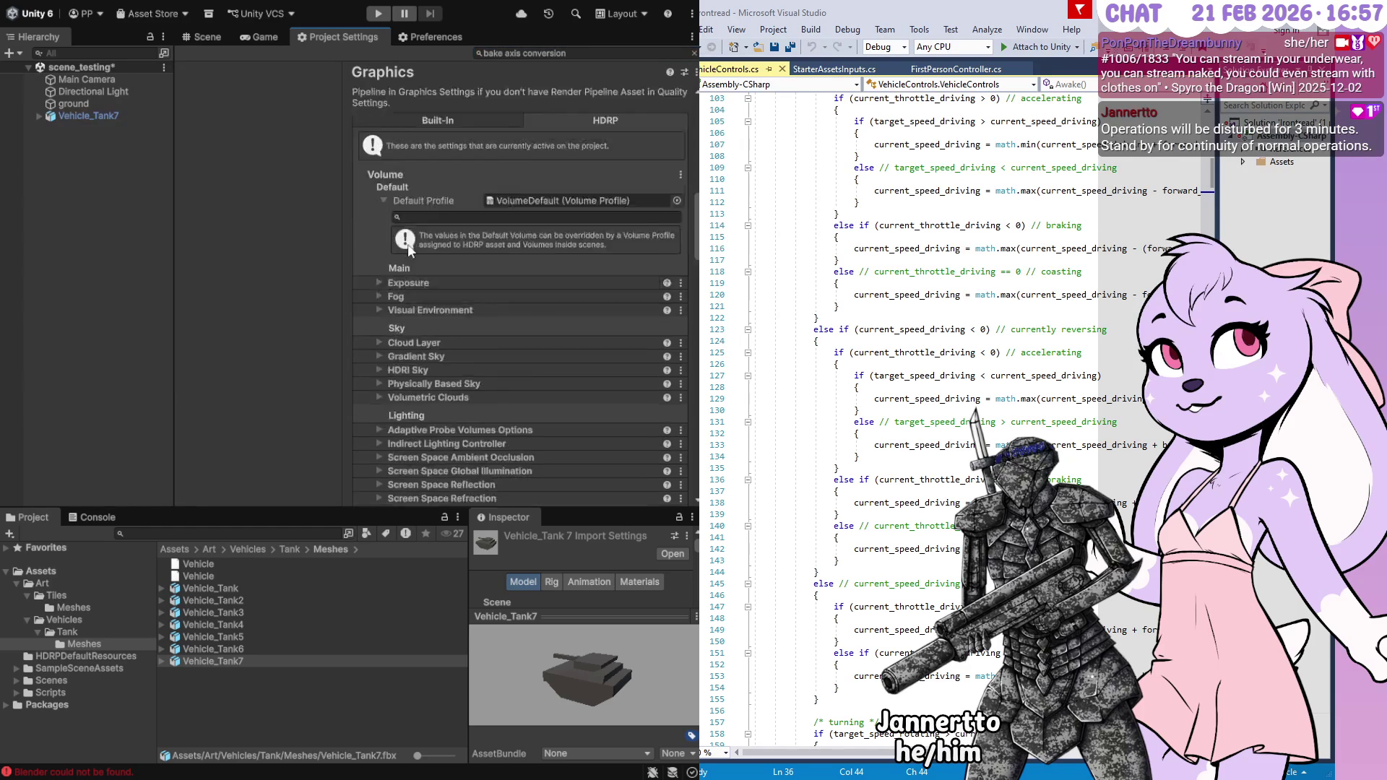
scroll(389, 283, down, 15)
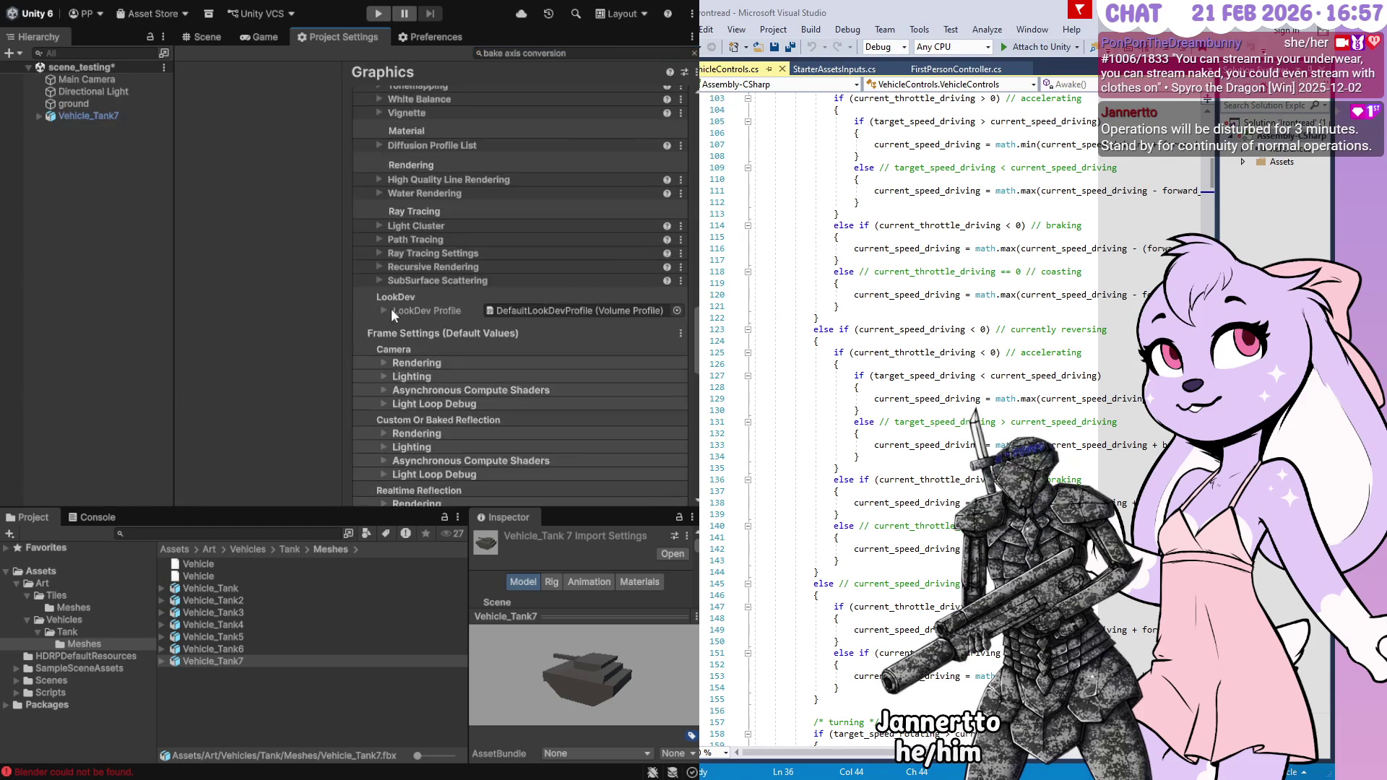
scroll(459, 350, down, 7)
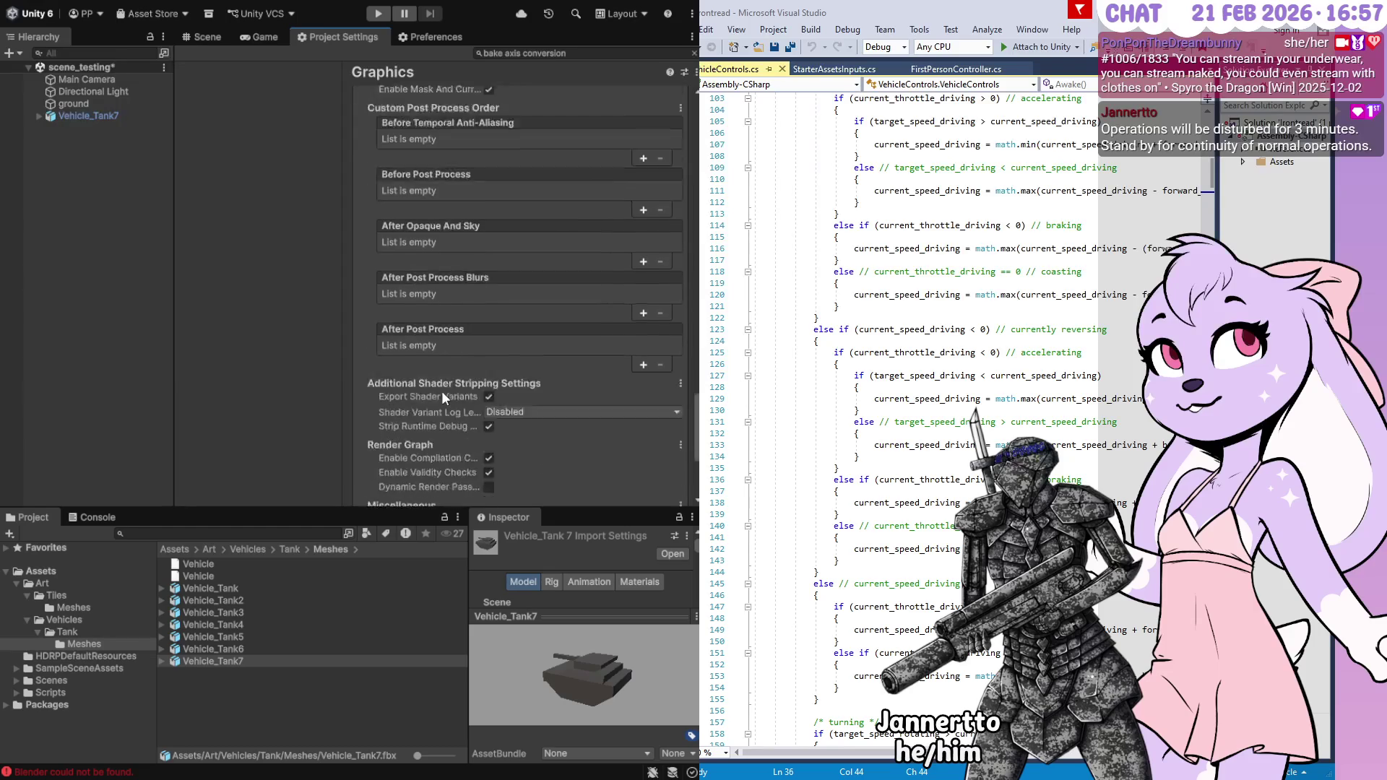
scroll(416, 413, down, 1)
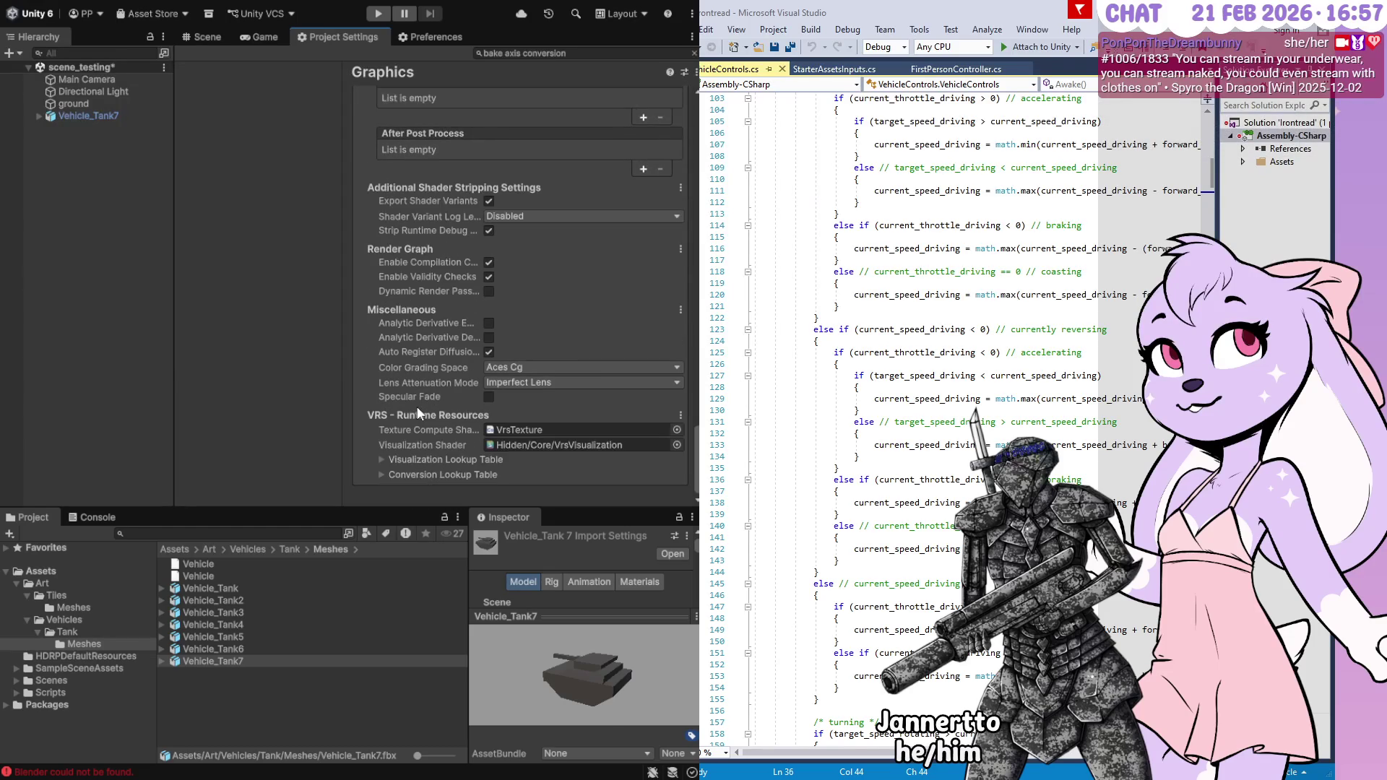
drag(695, 477, 682, 102)
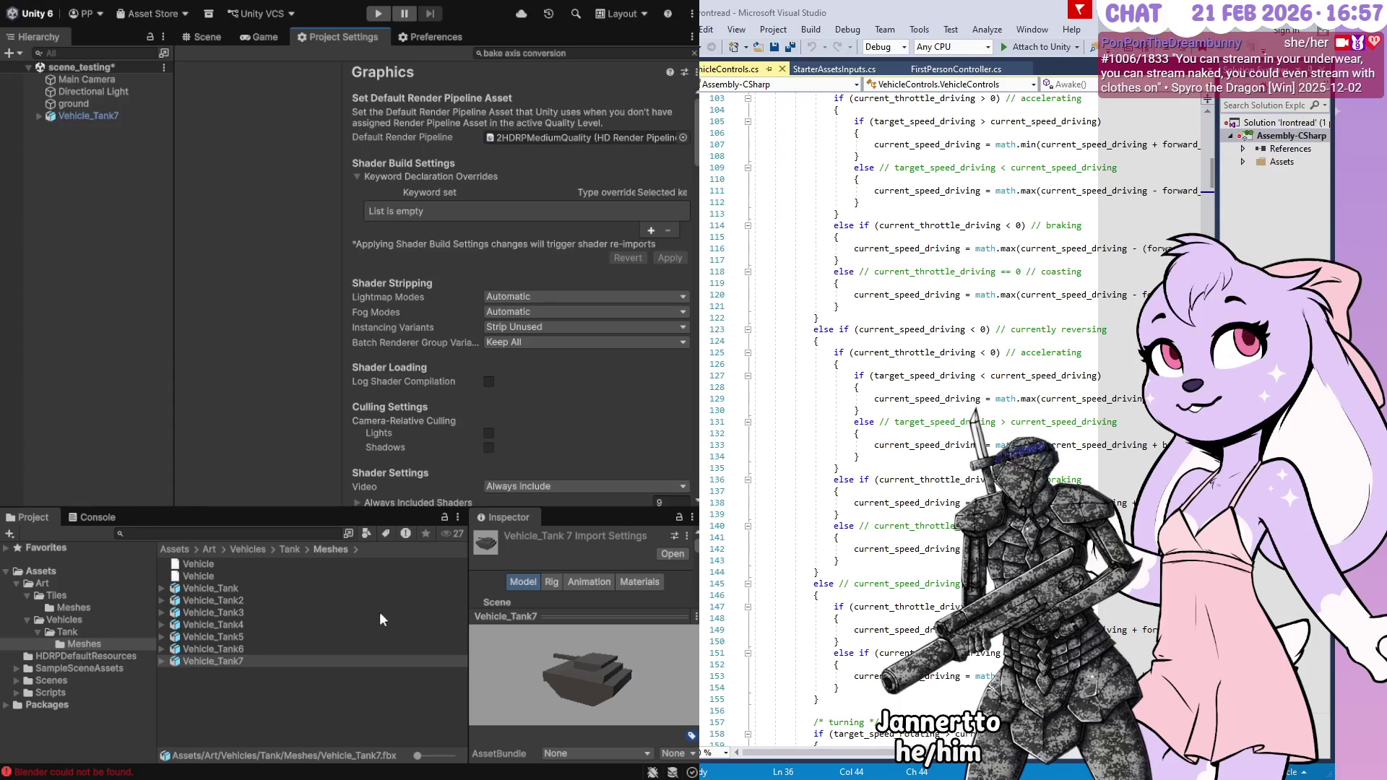
scroll(387, 418, down, 5)
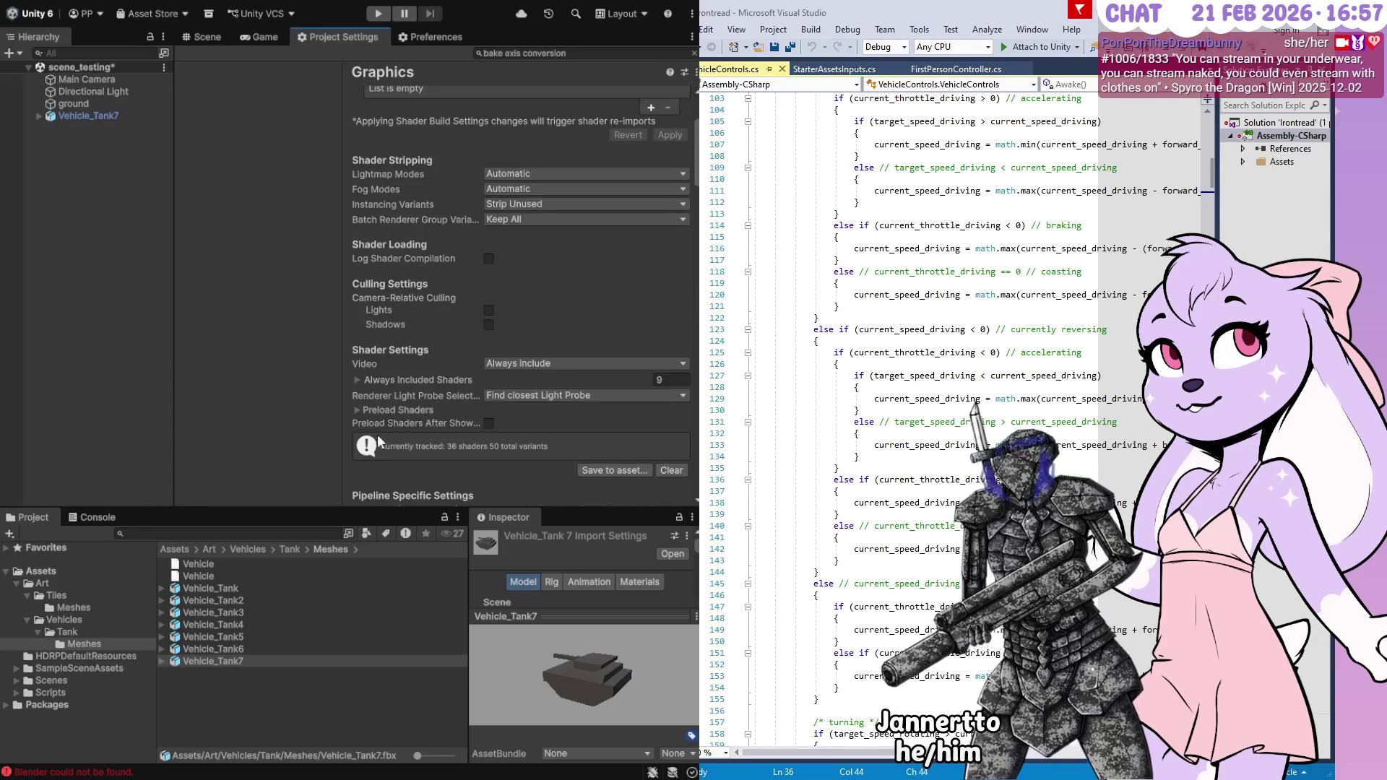
scroll(374, 452, down, 9)
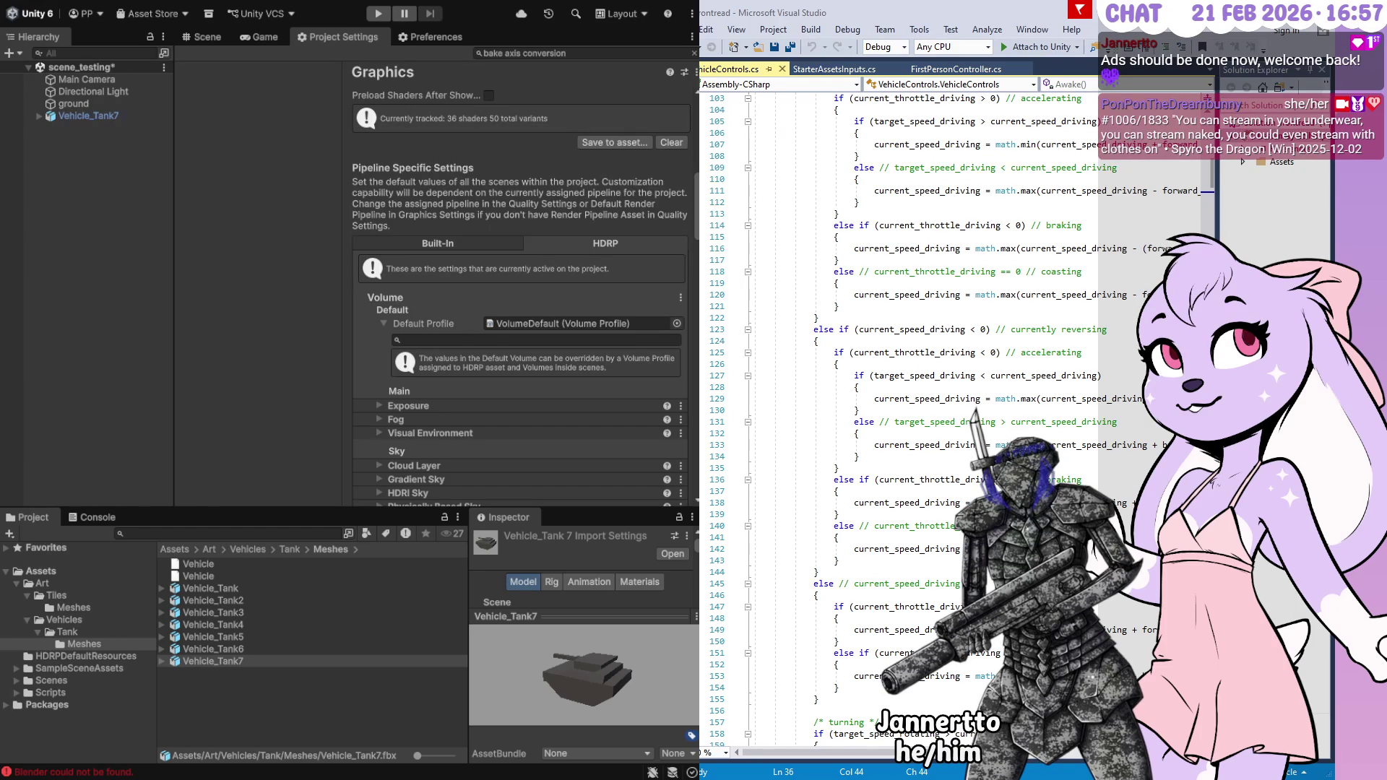
click(578, 53)
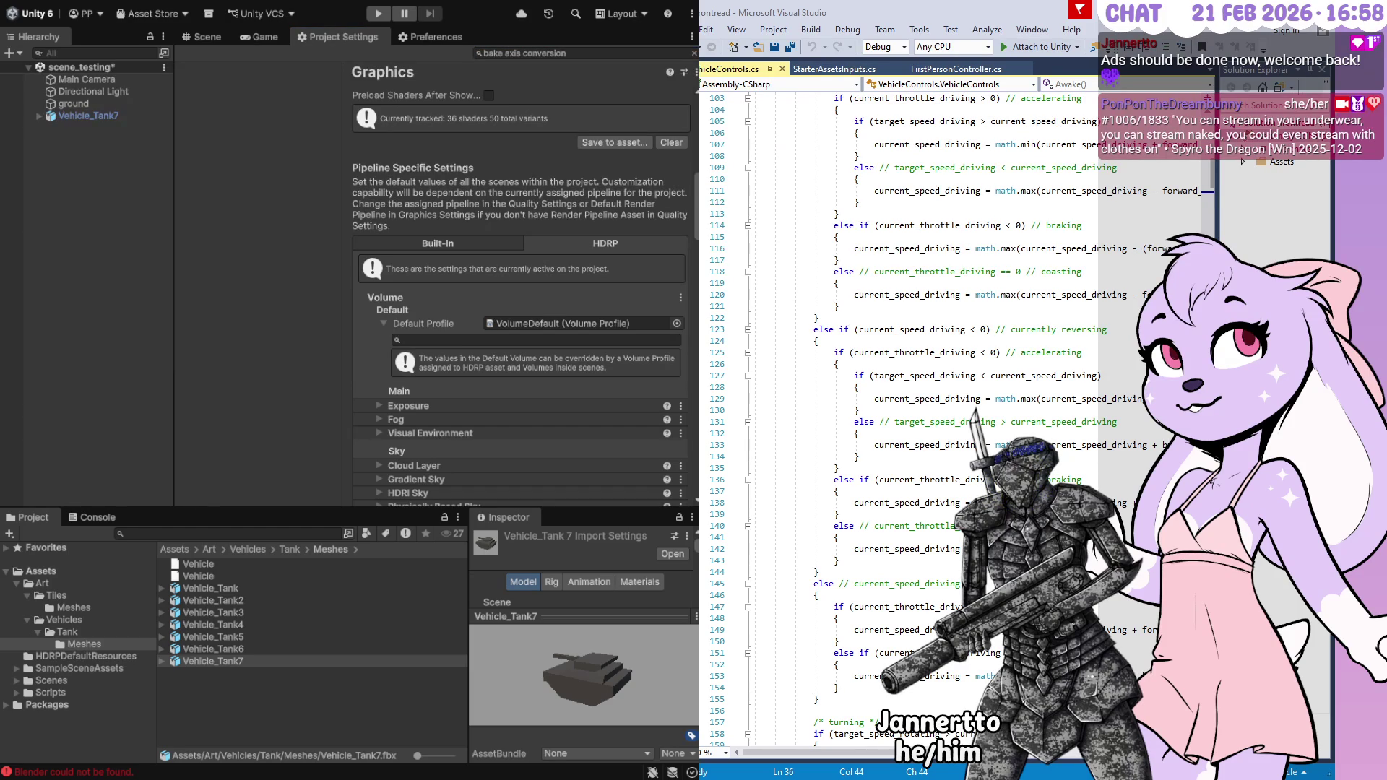
click(198, 577)
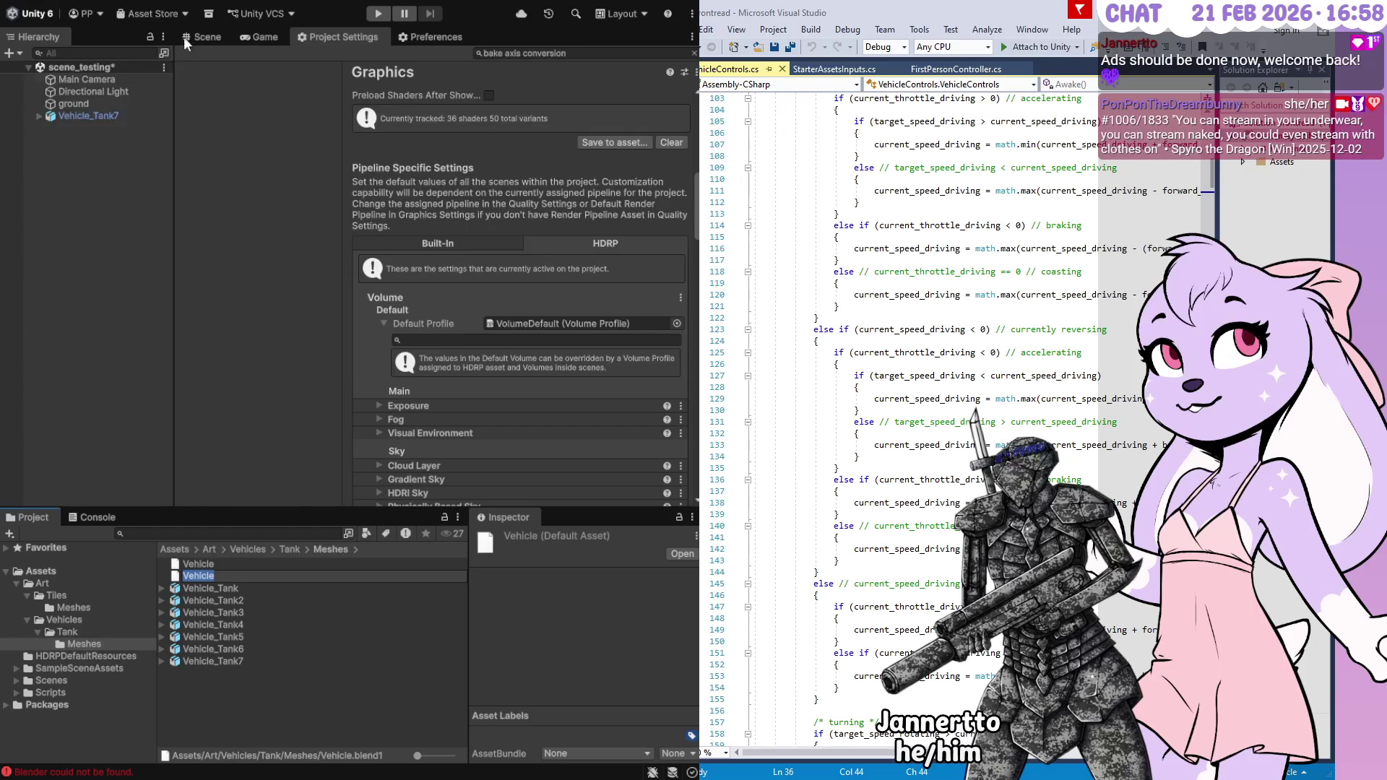
Return to the Scene view and open the Art/Tiles/Meshes folder, selecting the Tiles asset
click(217, 36)
click(201, 564)
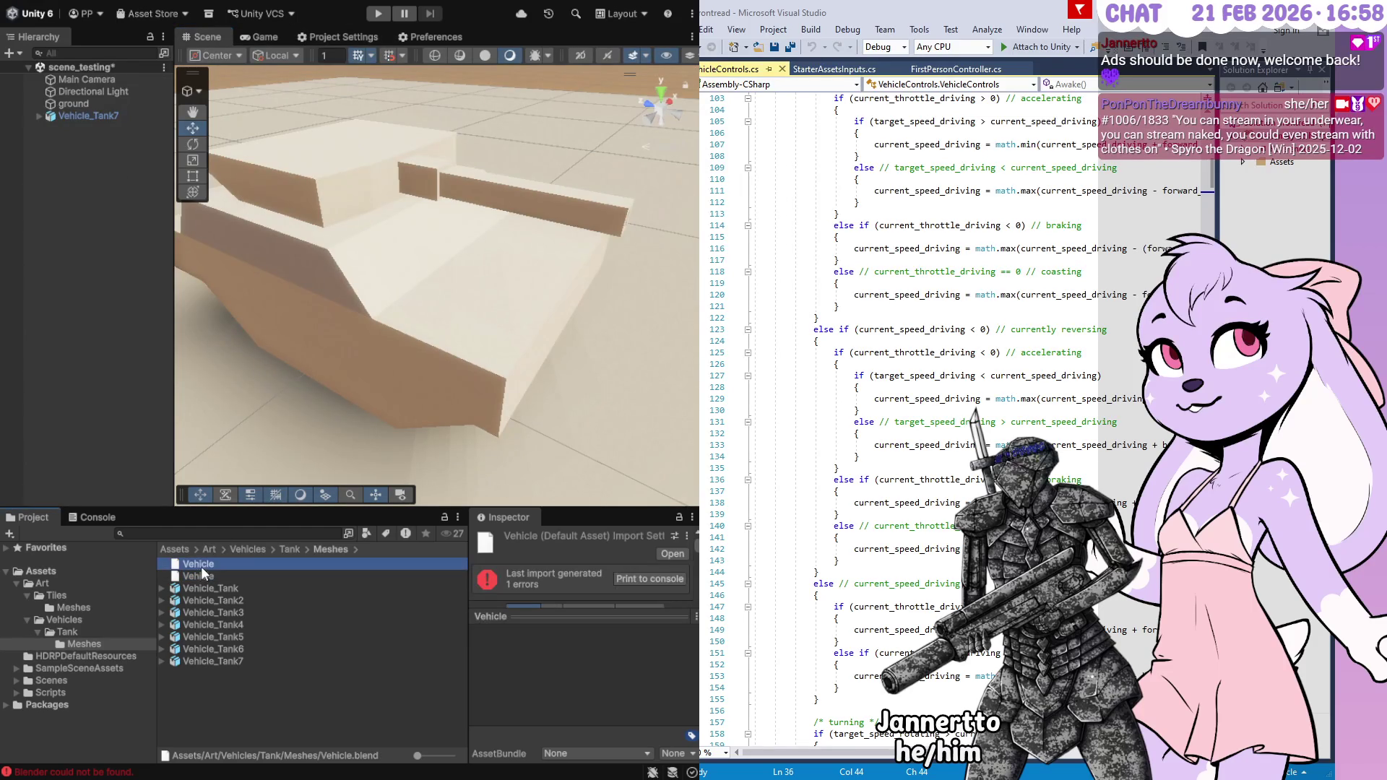
click(75, 608)
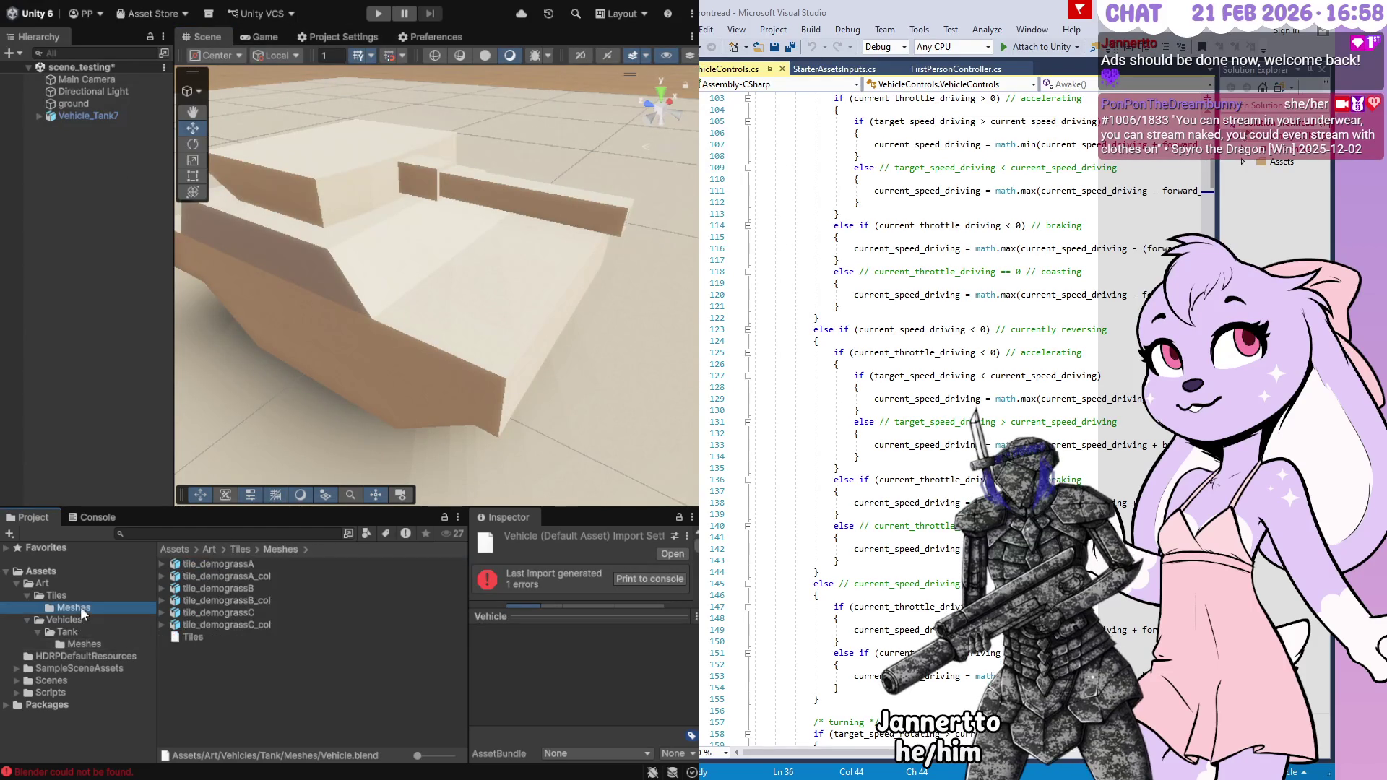
click(200, 659)
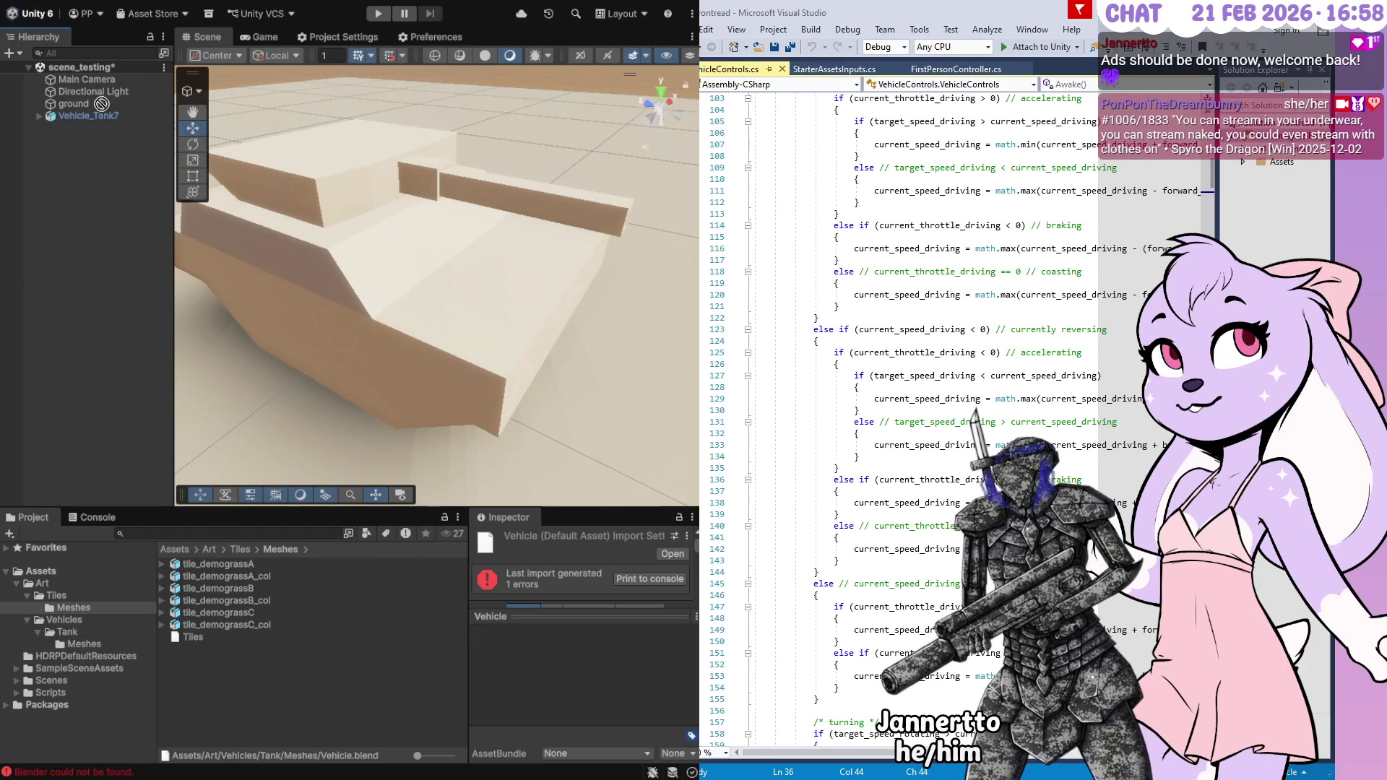
click(192, 639)
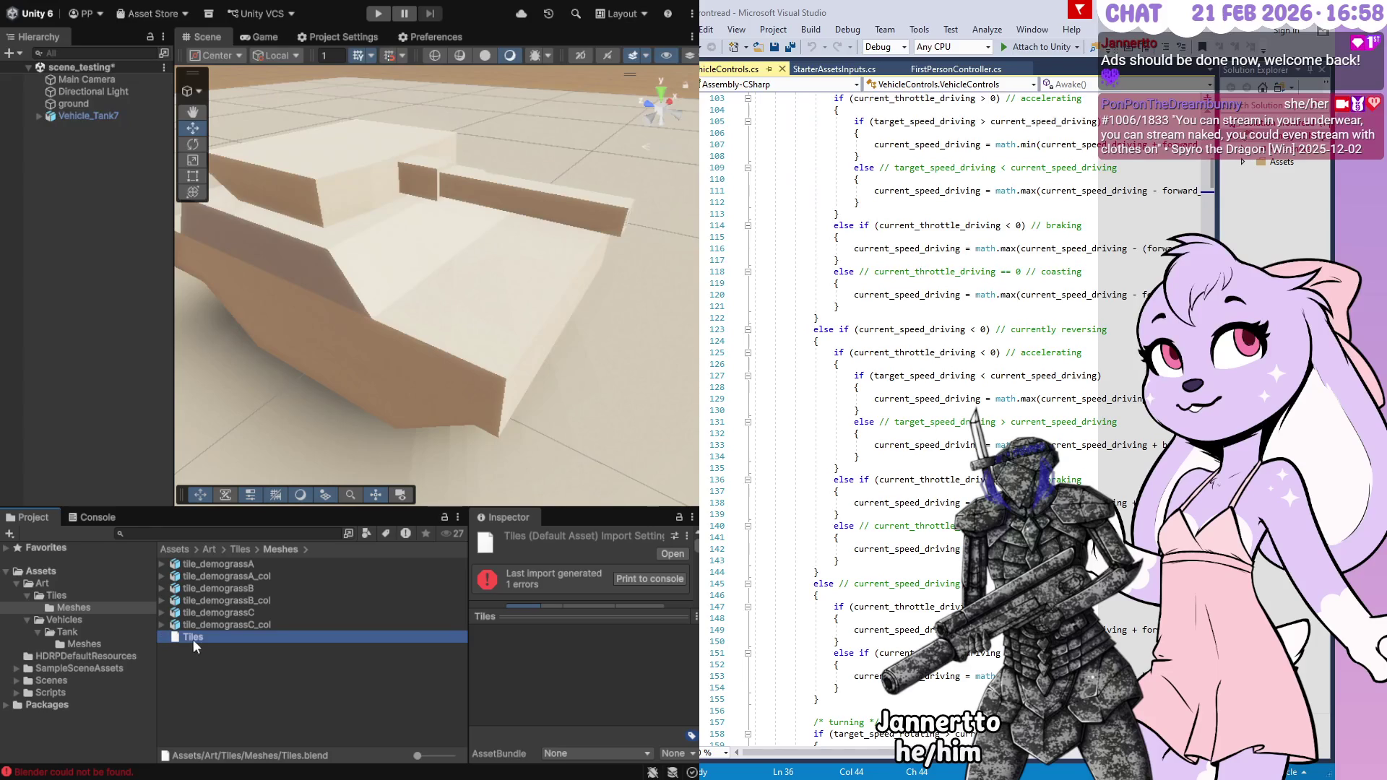
mouse_move(144, 520)
mouse_down()
mouse_move(93, 145)
mouse_move(181, 537)
mouse_move(188, 635)
mouse_up()
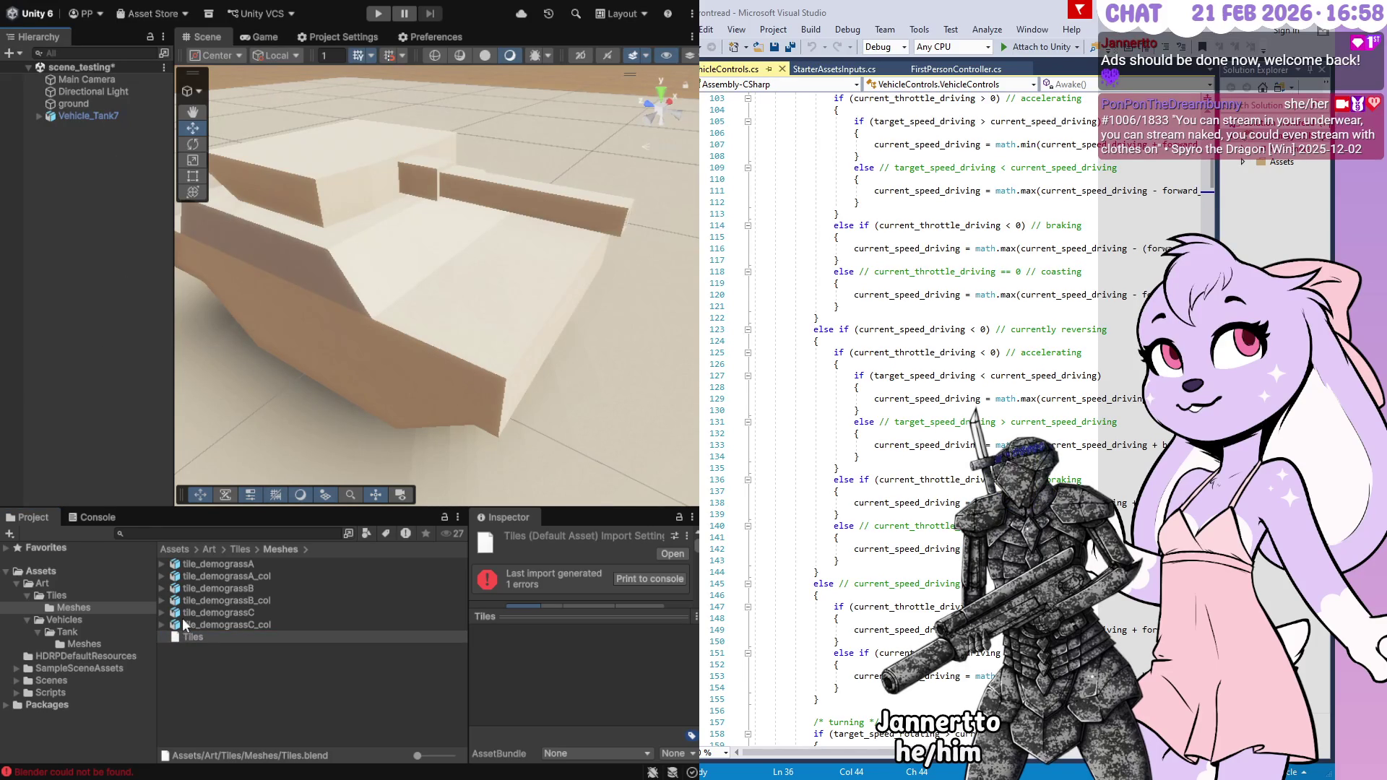
Inspect the tile_demograss meshes' import settings, then reselect Tiles and enlarge the Inspector area
click(201, 565)
click(203, 588)
click(204, 612)
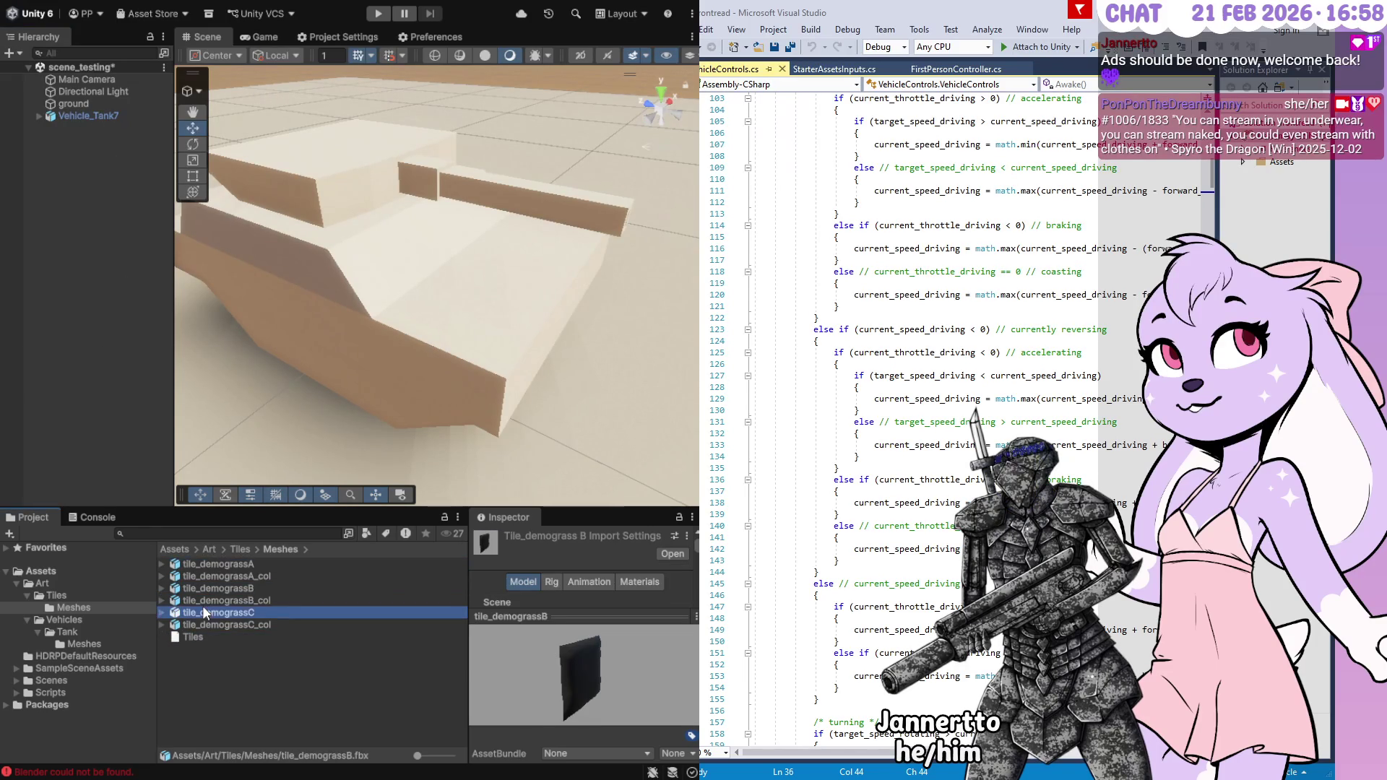
click(214, 564)
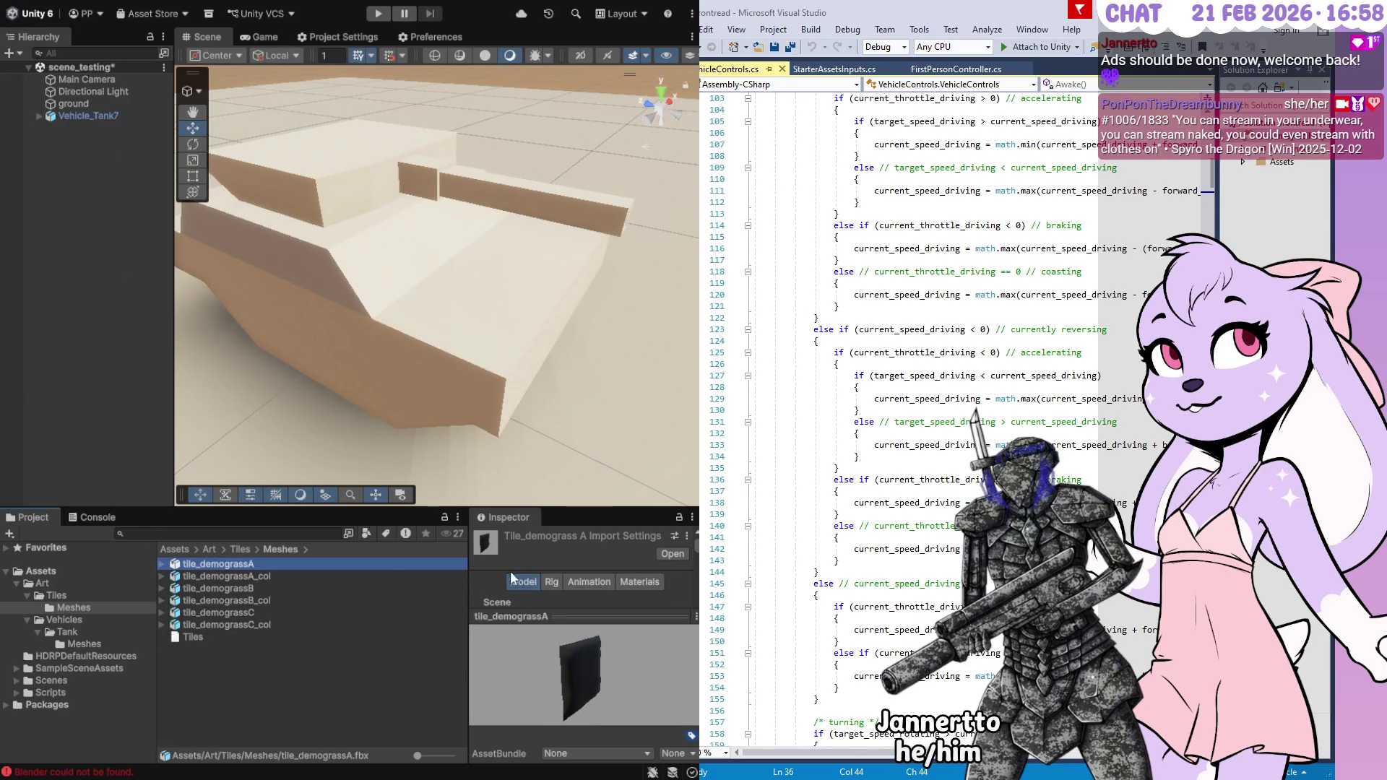
scroll(504, 585, down, 3)
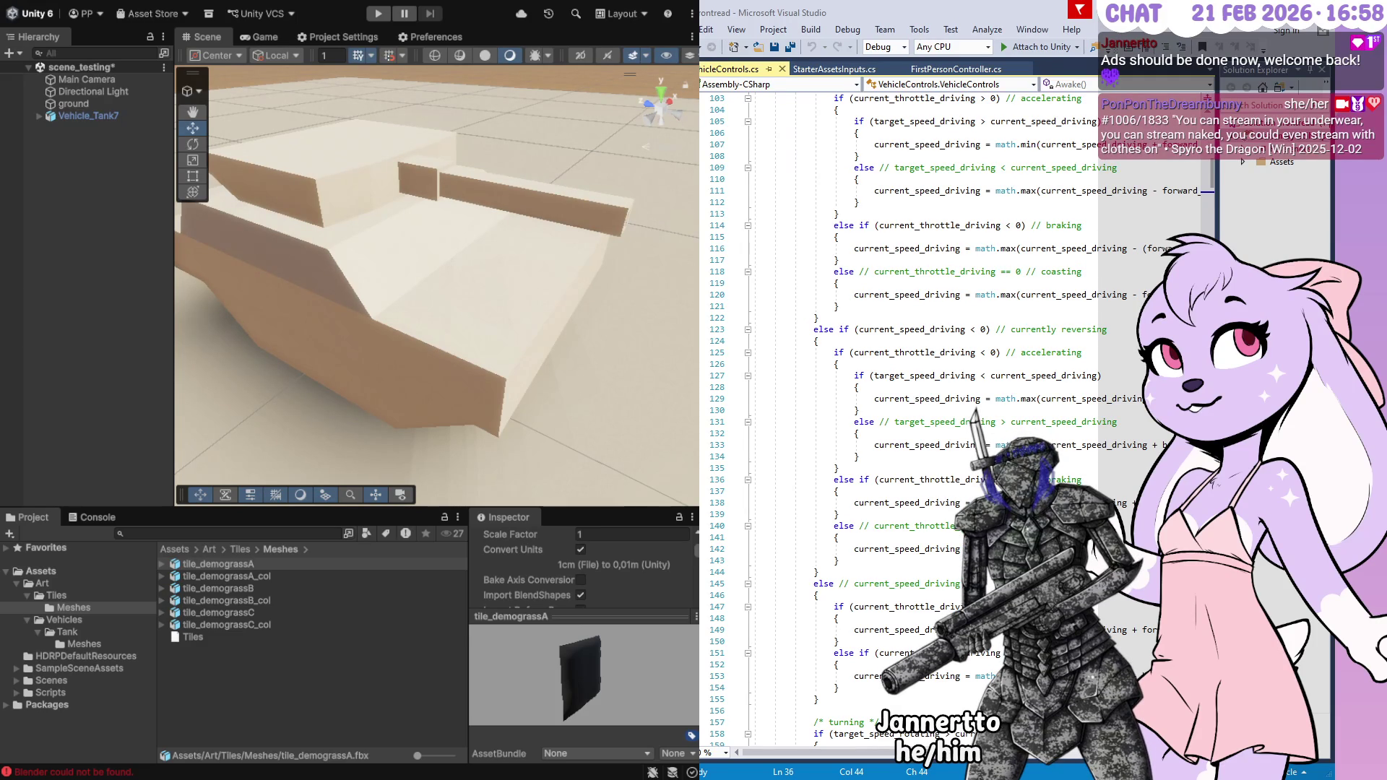
click(224, 637)
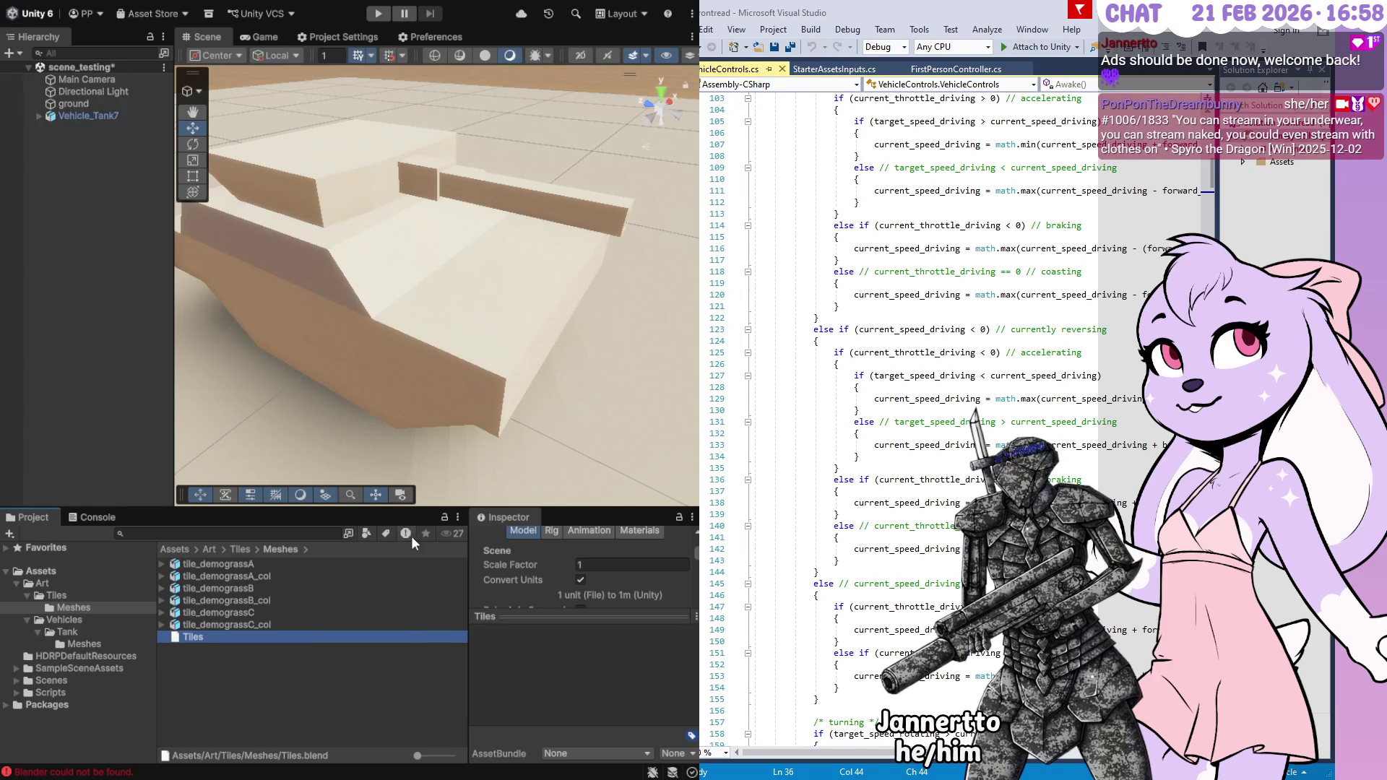
drag(426, 510, 430, 263)
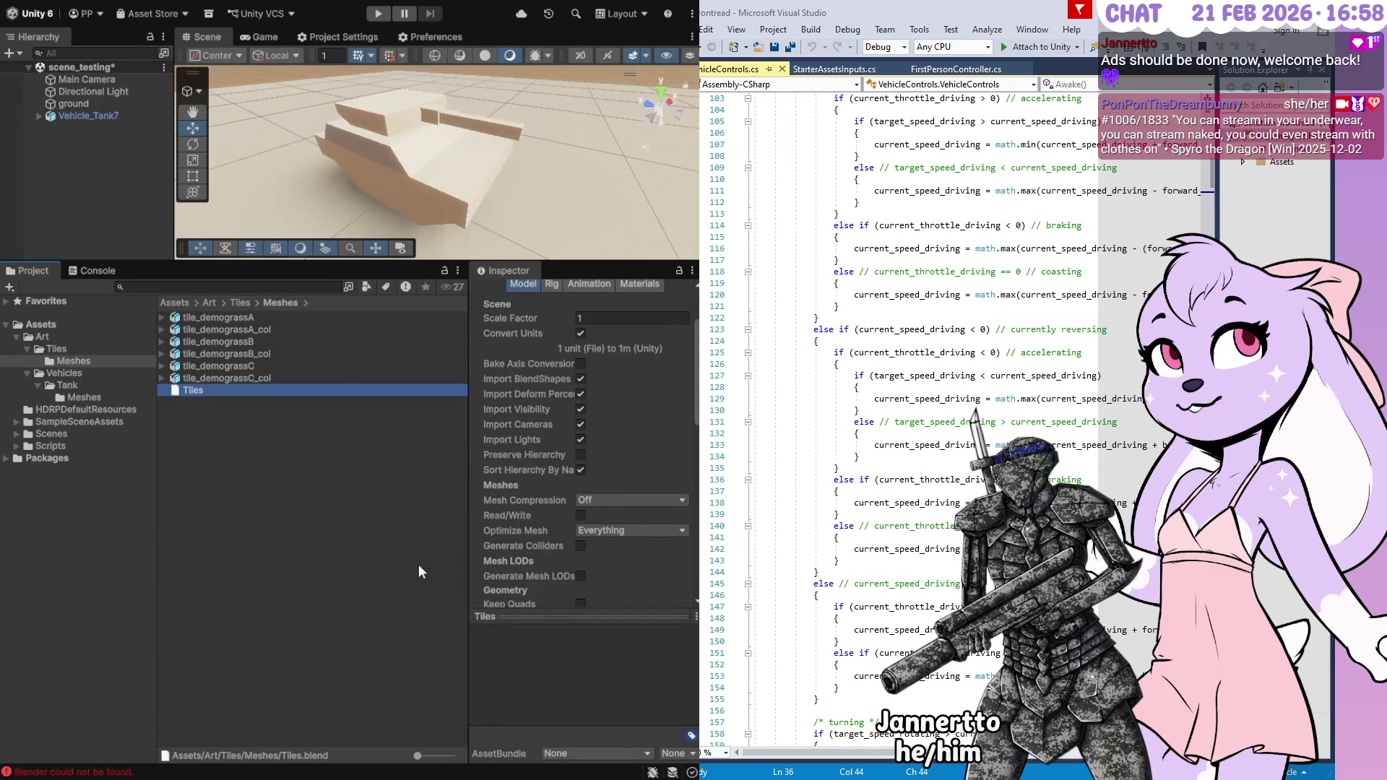
Show the tile assets as large thumbnails and select tile_demograssC_col
drag(417, 755, 451, 756)
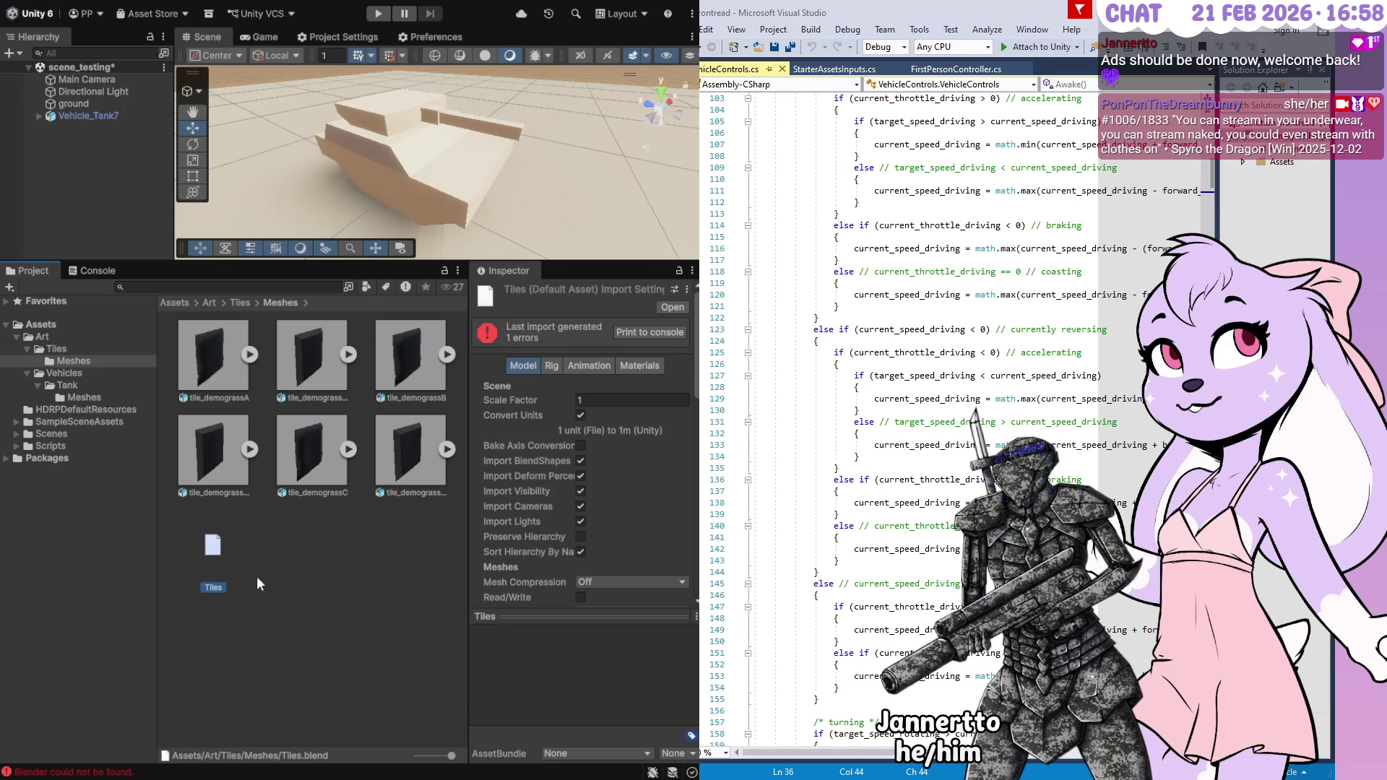
click(366, 608)
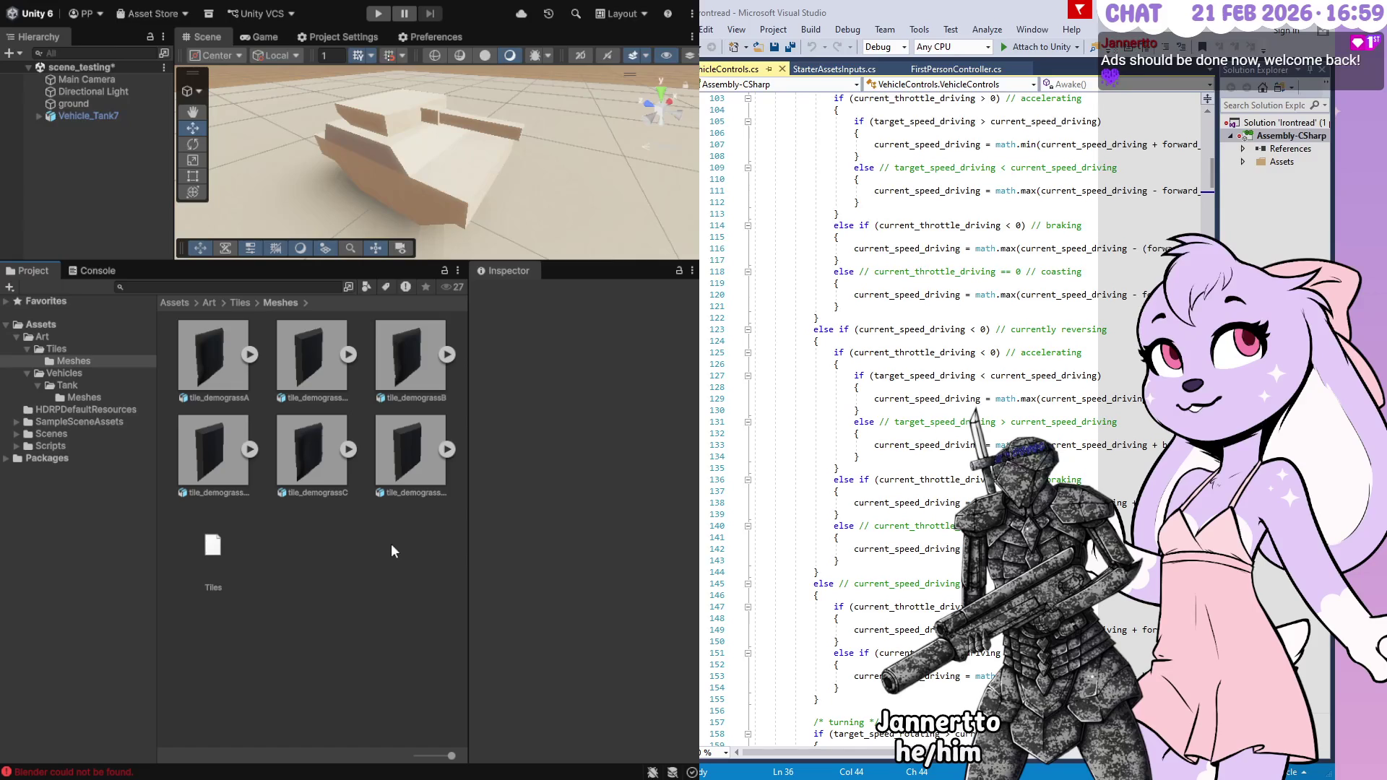
click(394, 459)
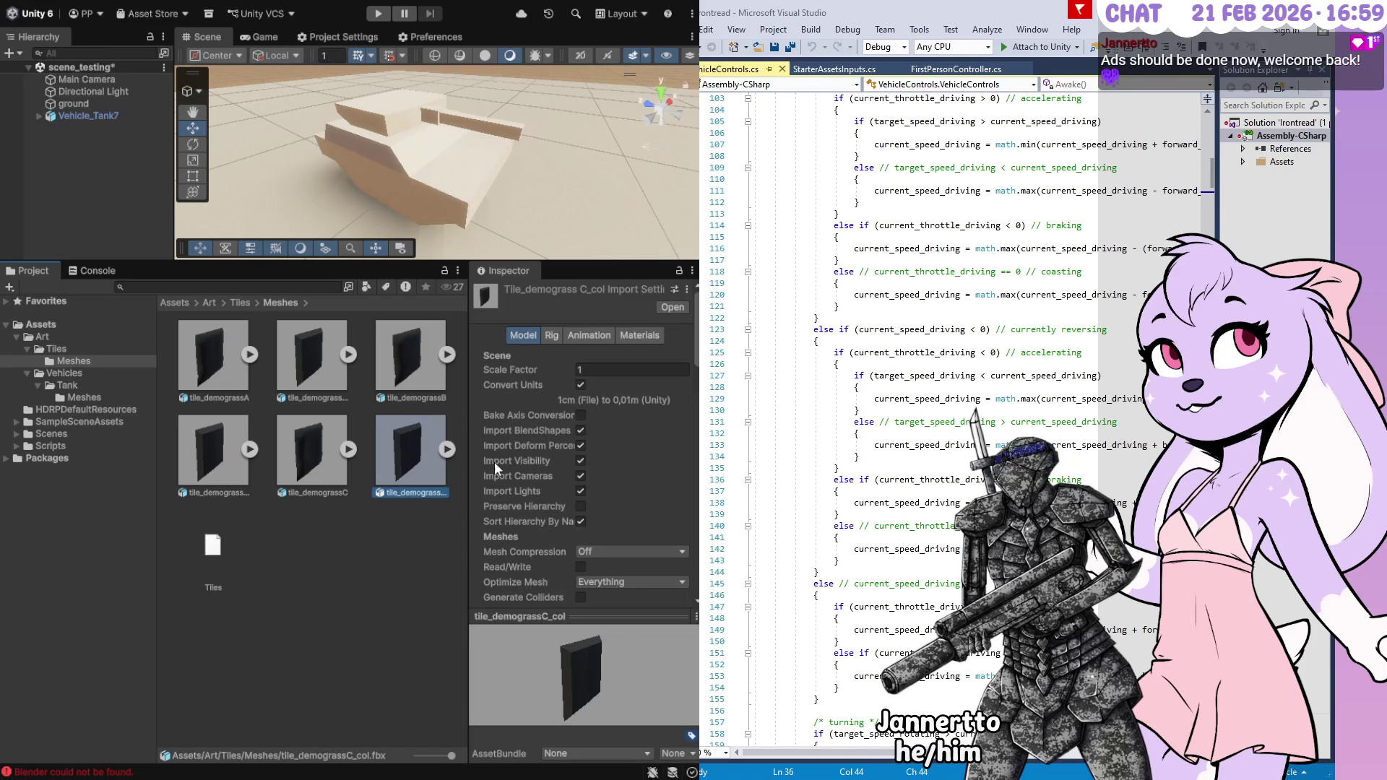
Enable Bake Axis Conversion on tile_demograssC_col, apply it, and return to Project Settings
click(576, 419)
scroll(527, 542, down, 10)
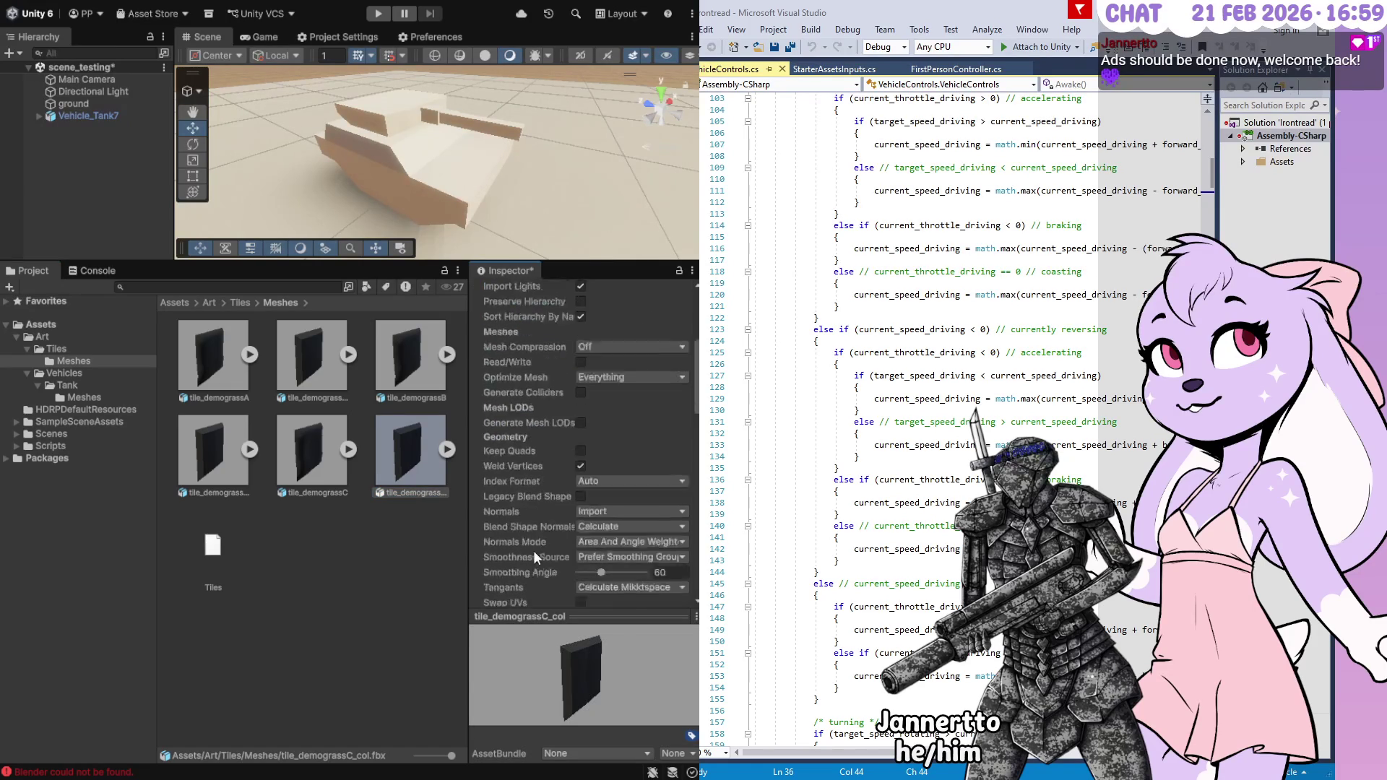
click(681, 489)
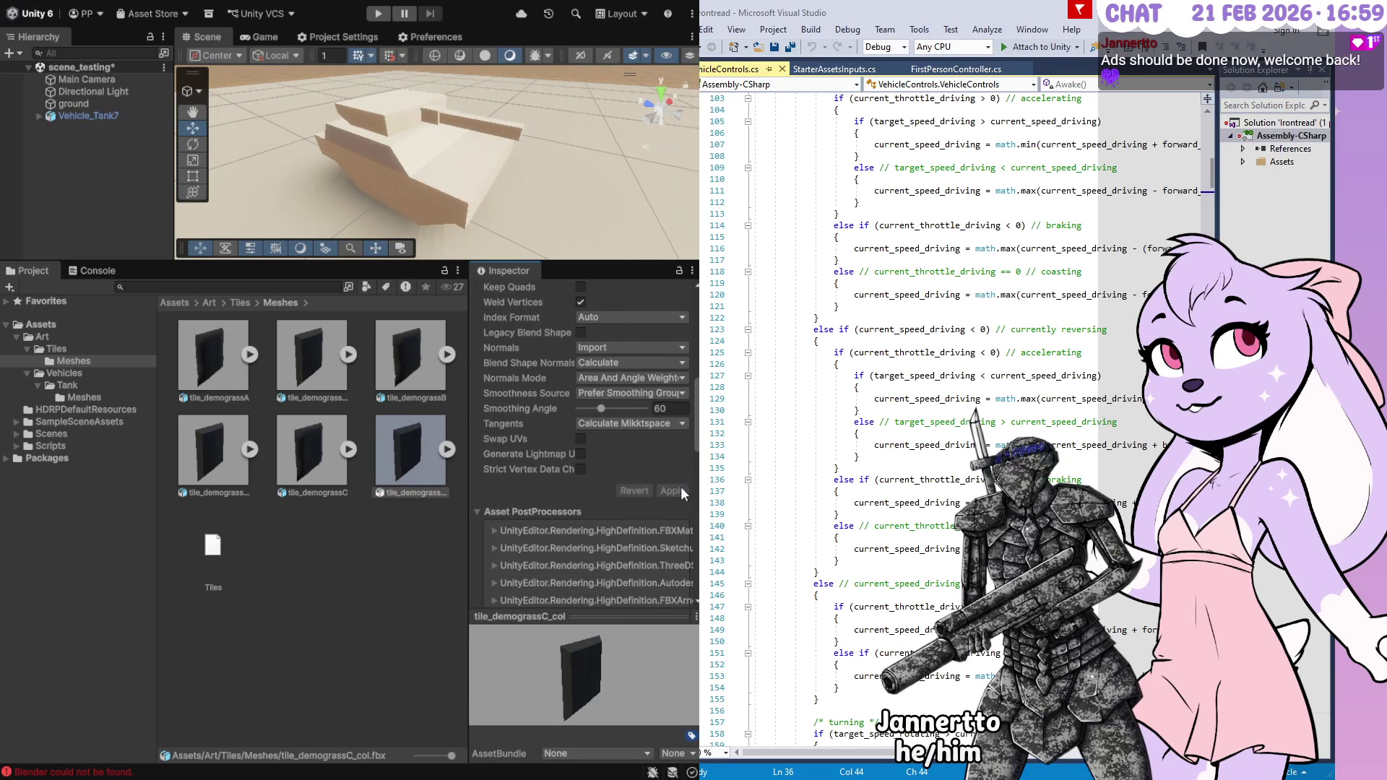
scroll(506, 456, up, 10)
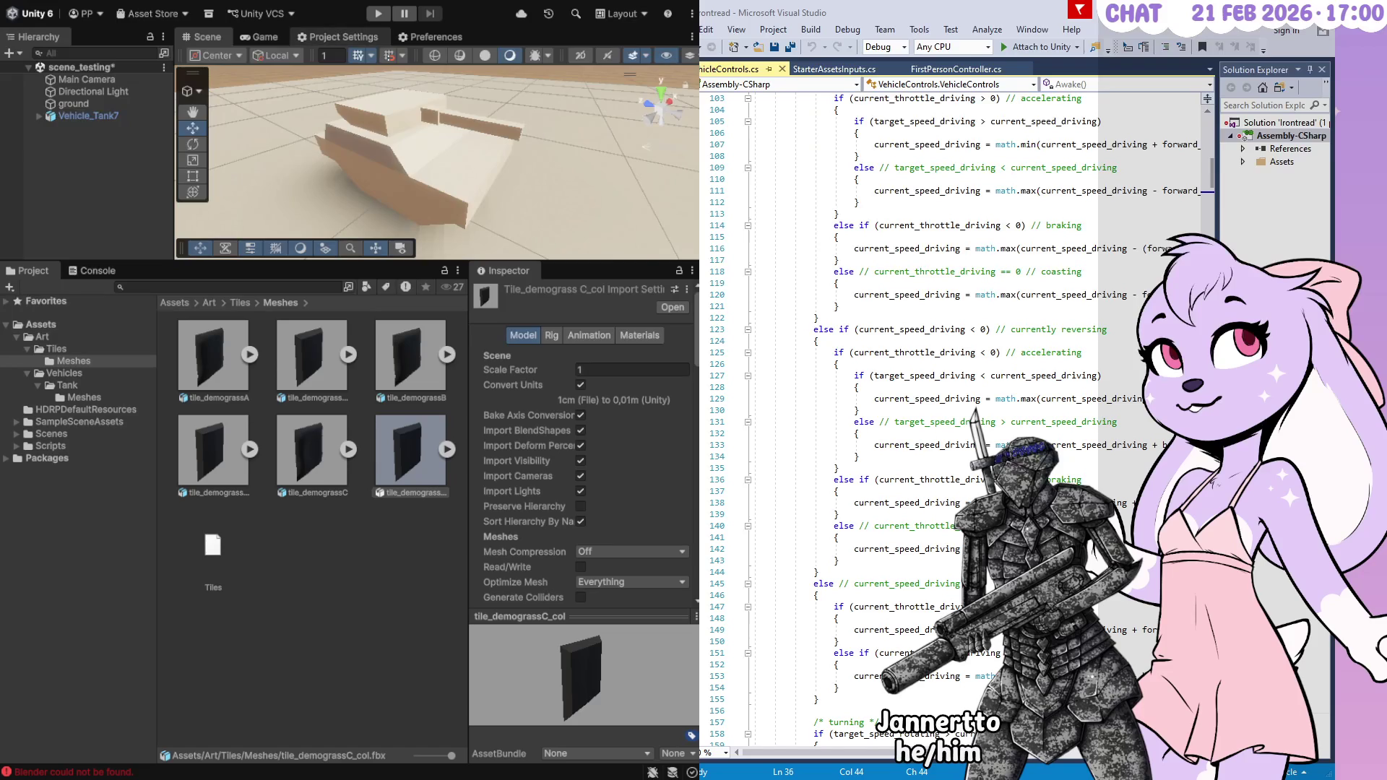
click(338, 37)
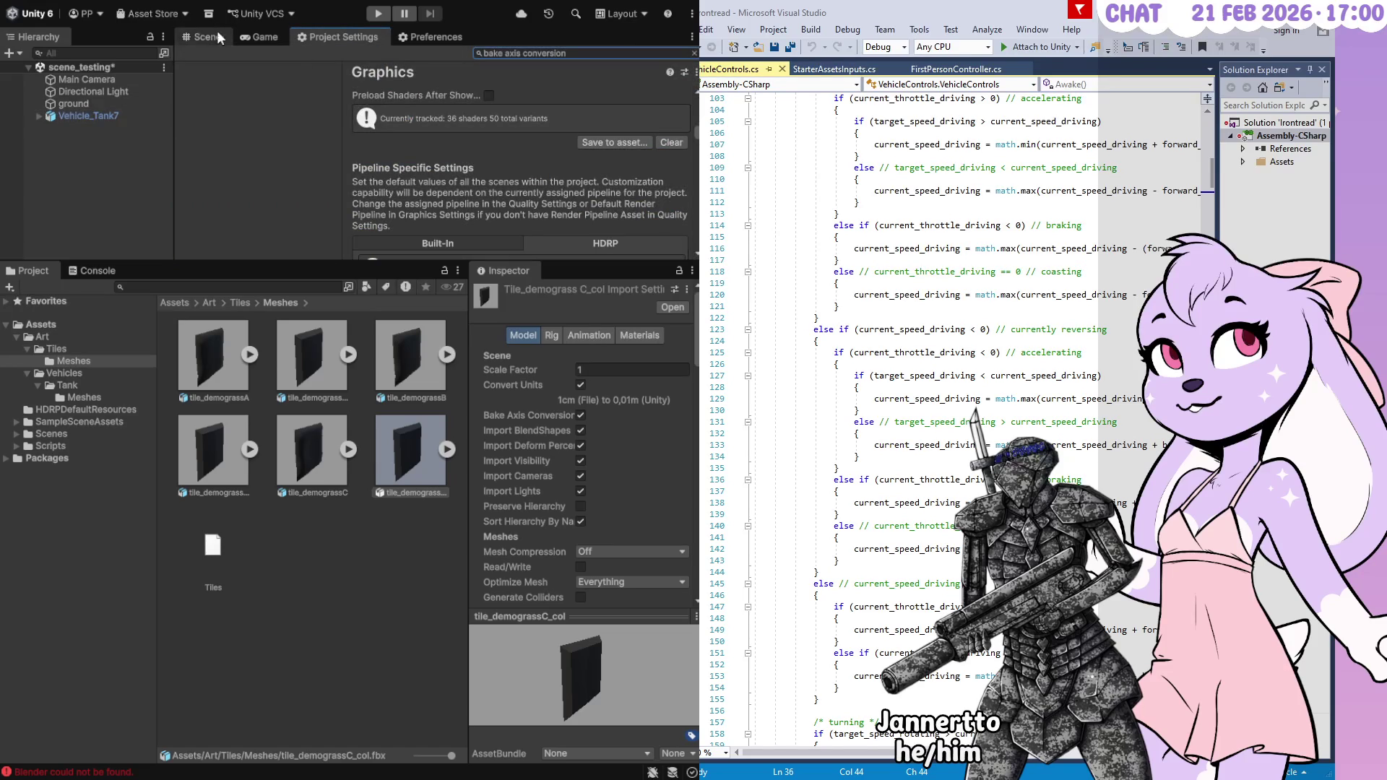
Change the Project Settings search to 'axis', briefly checking Preferences before returning
click(203, 34)
click(337, 36)
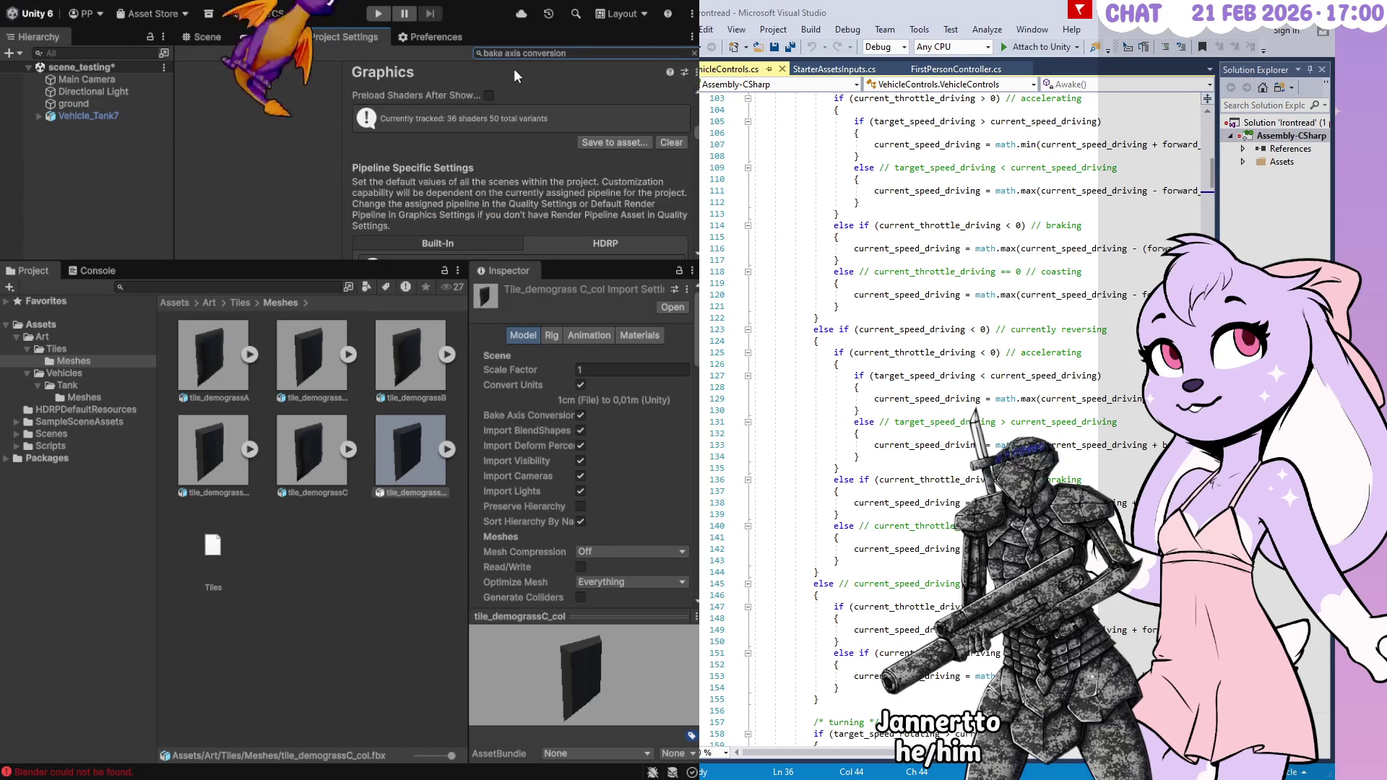
text(axis ss)
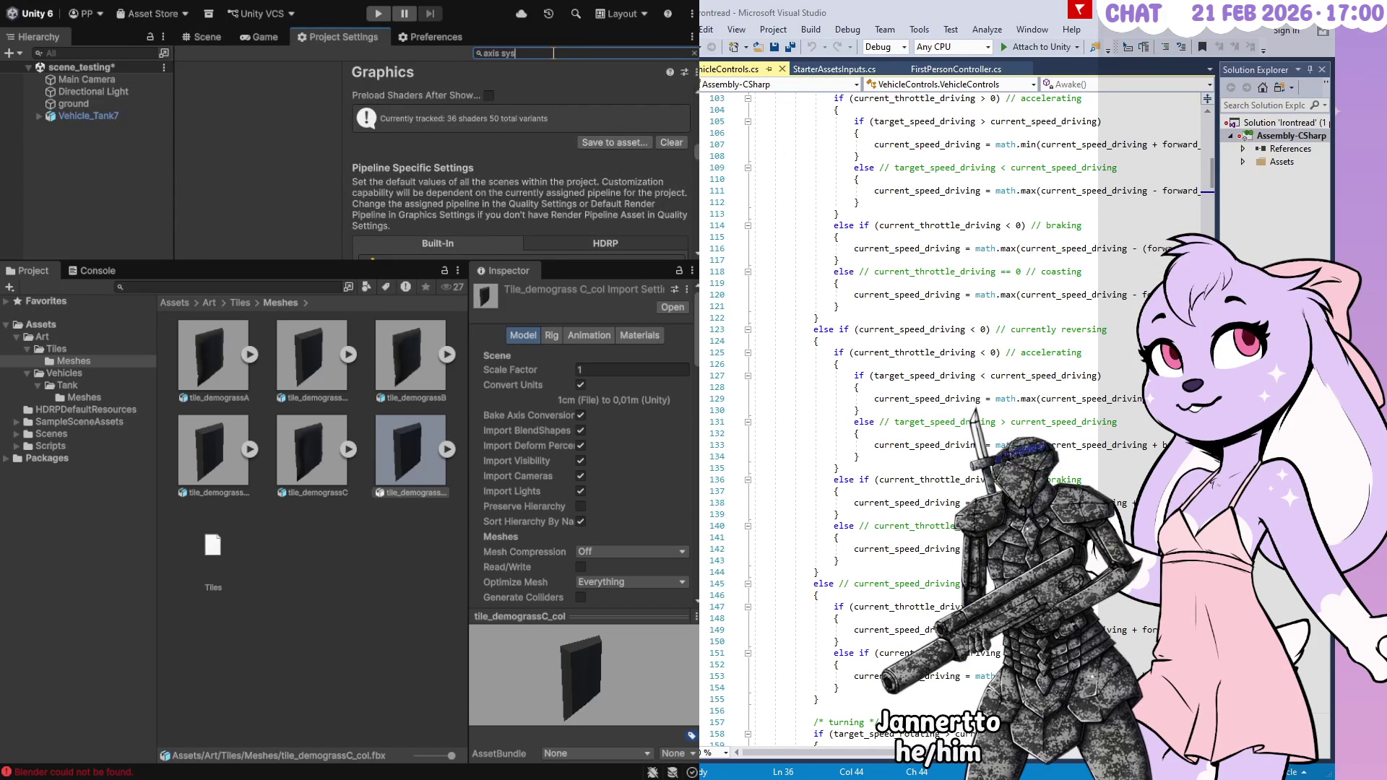
key(BackSpace)
key(BackSpace)
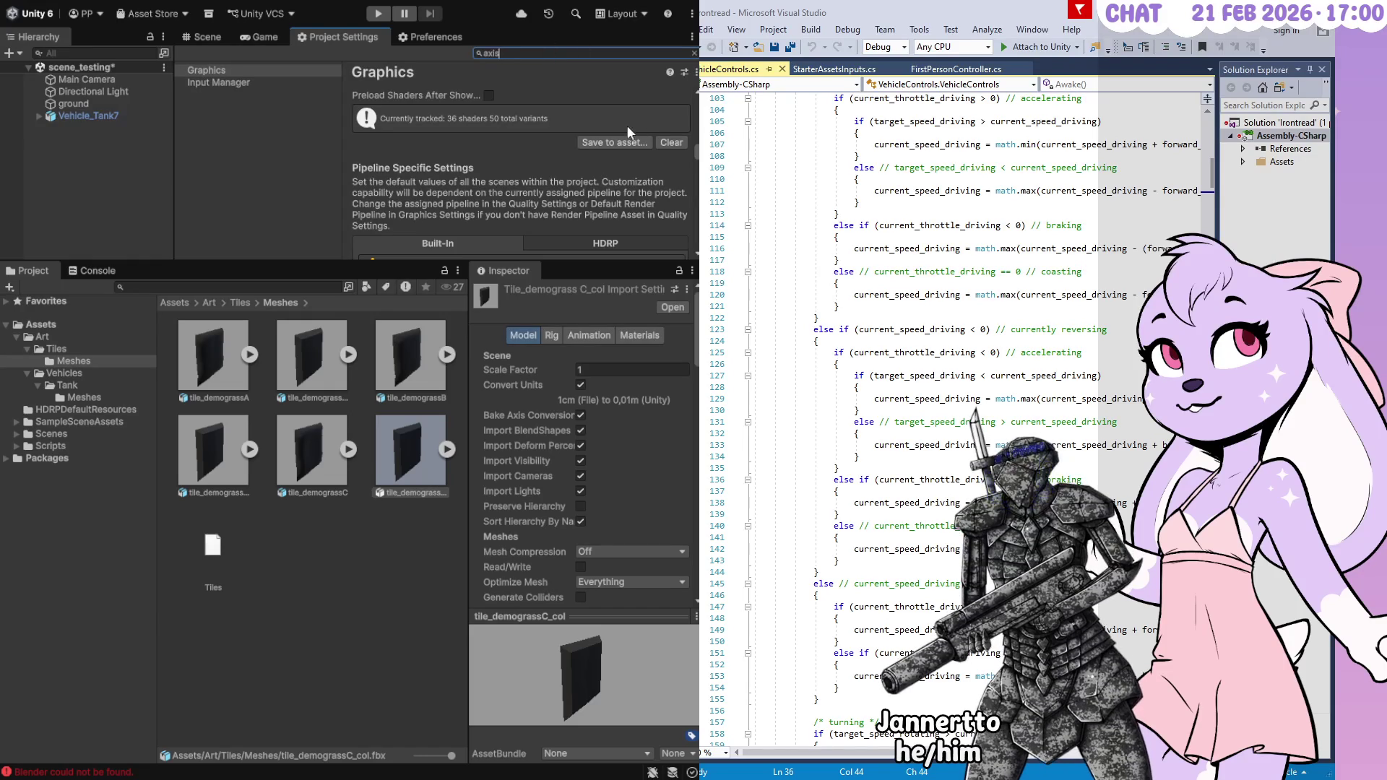
click(429, 40)
click(339, 41)
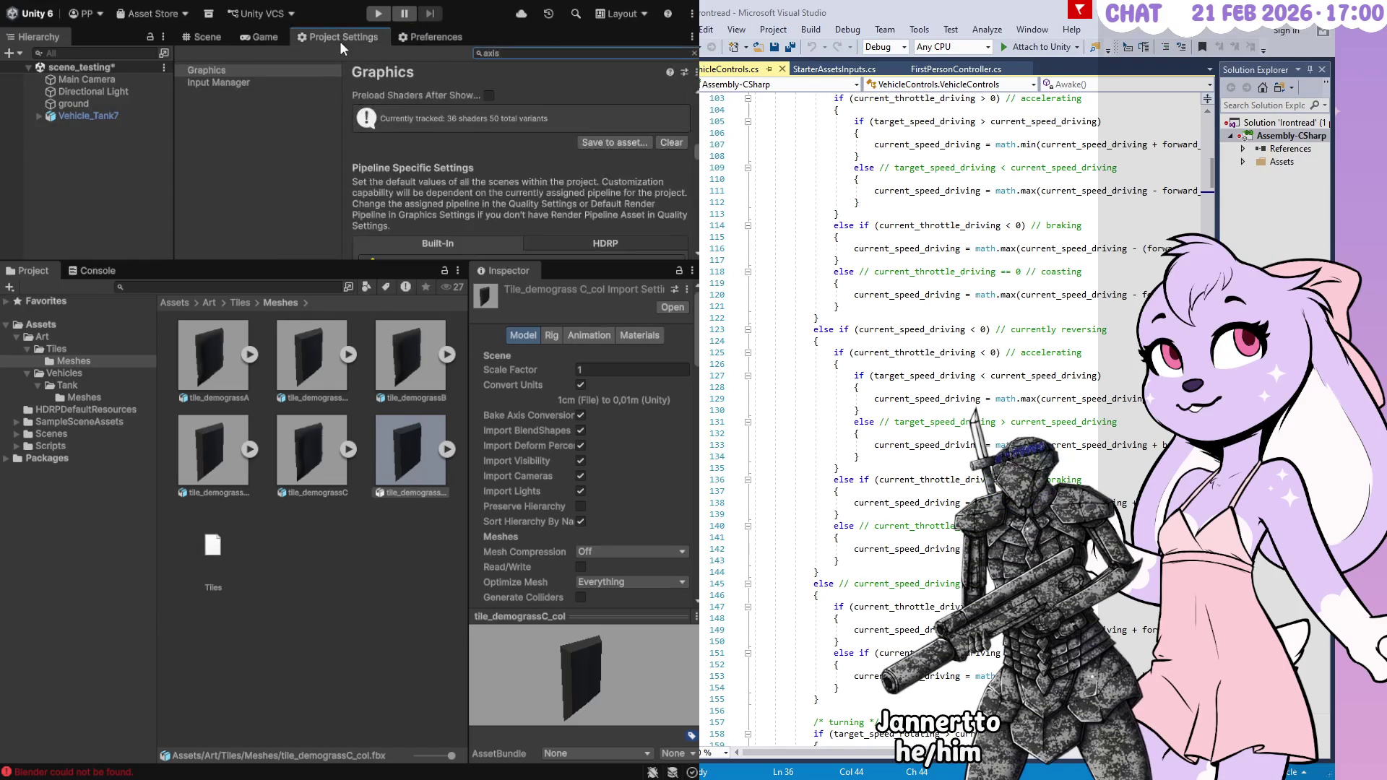
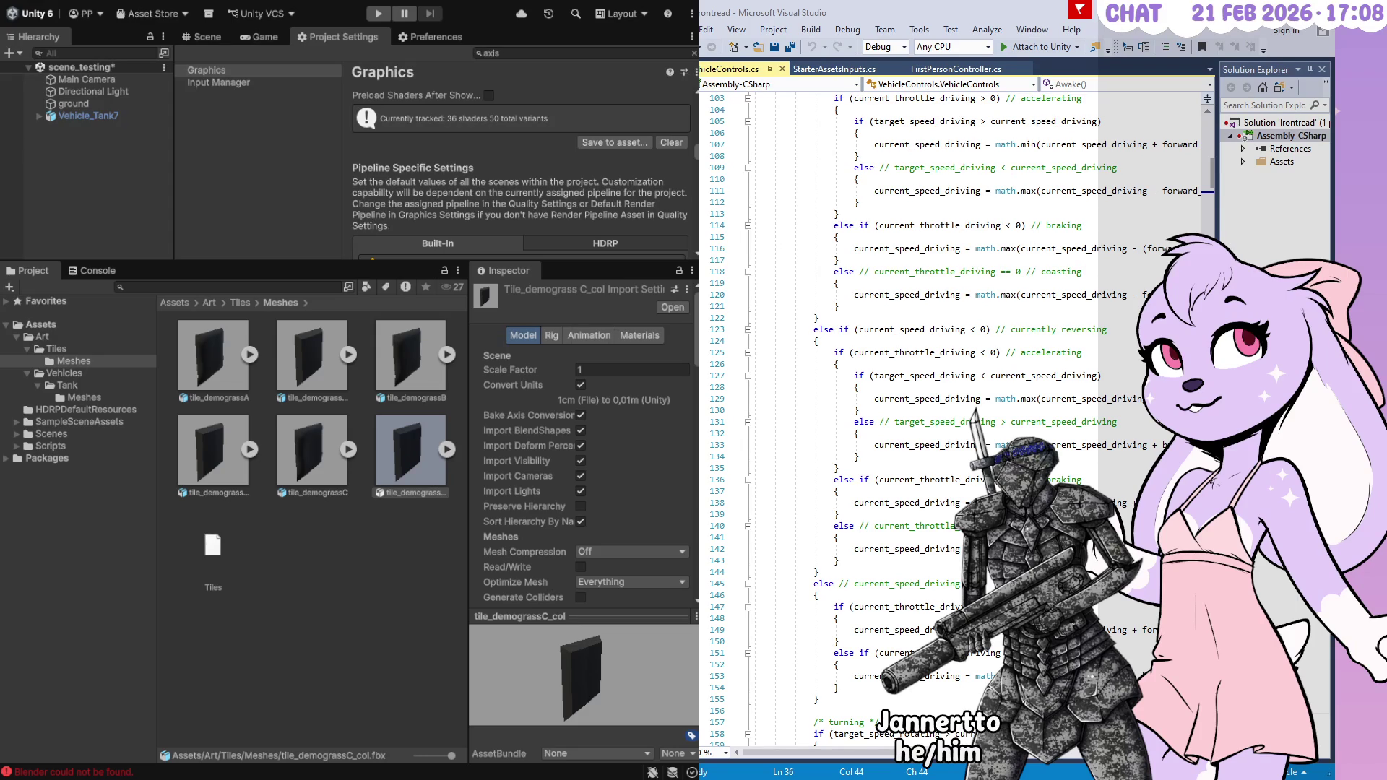
Show the Assets/Art/Vehicles/Tank/Meshes folder with no asset selected
click(78, 398)
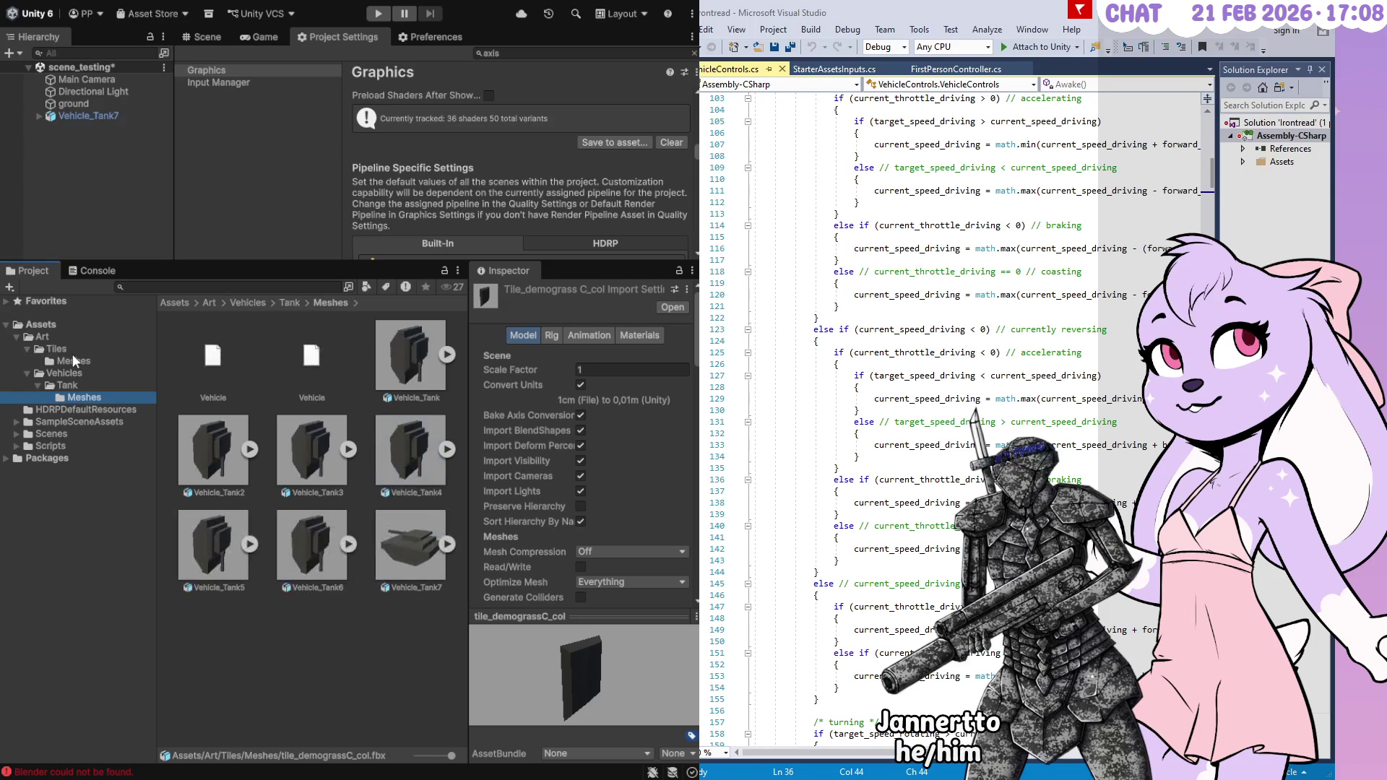
click(309, 644)
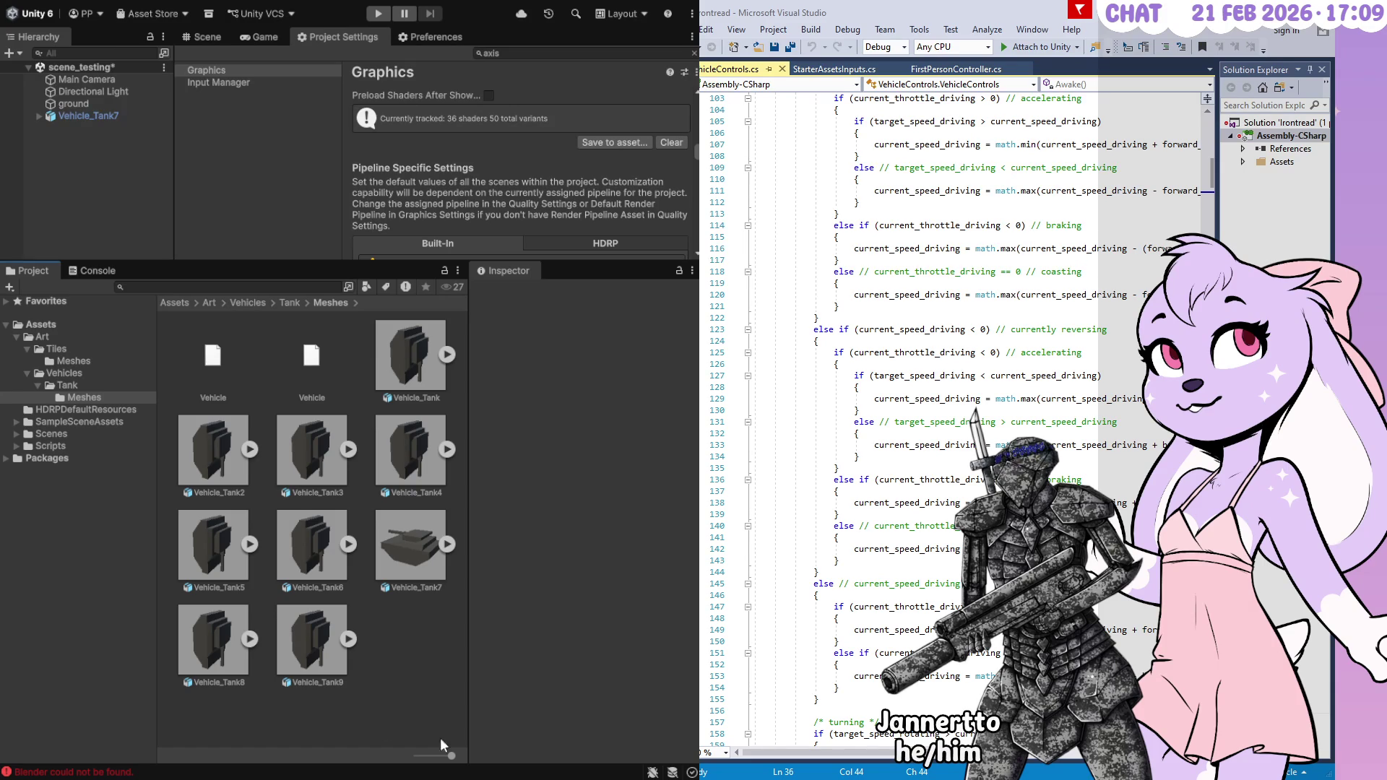
Enable Bake Axis Conversion on Vehicle_Tank9 and apply the import change
click(329, 668)
click(581, 415)
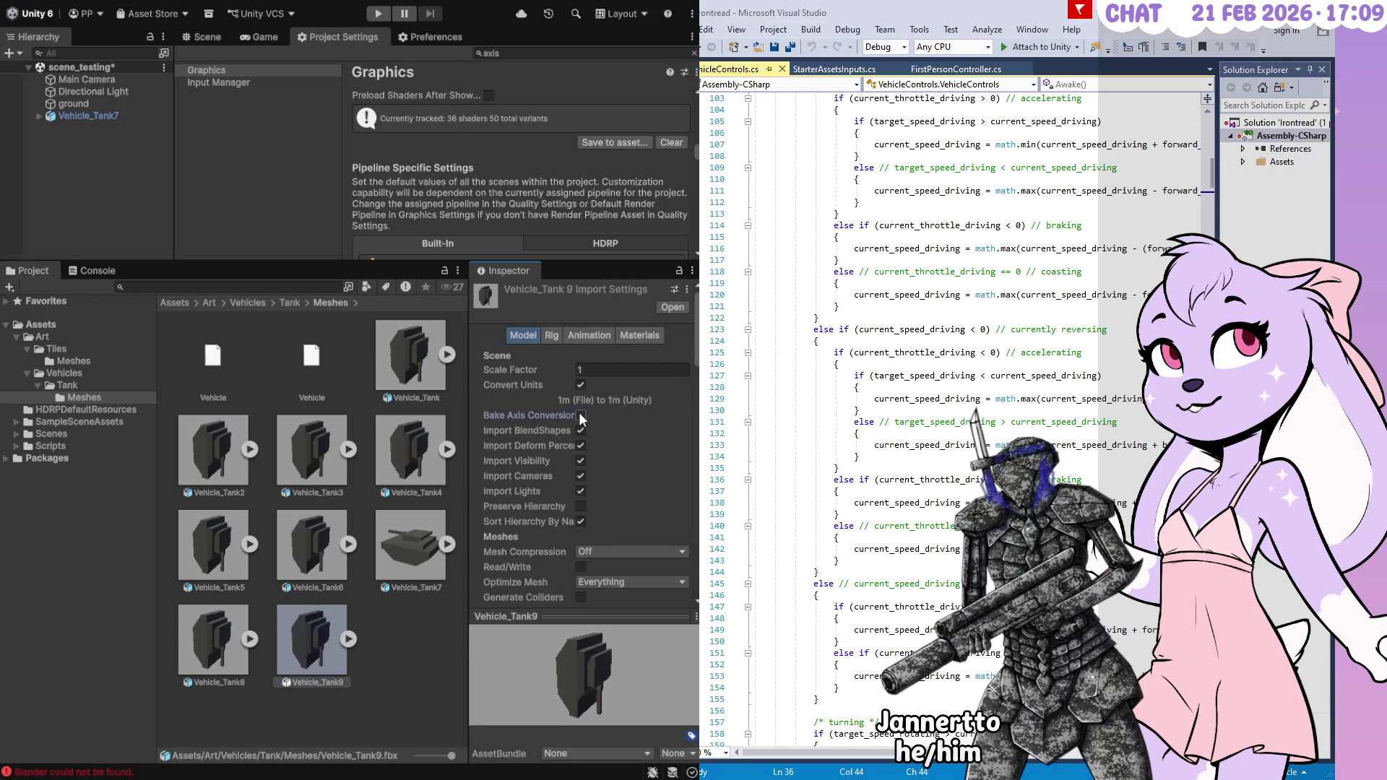
scroll(682, 491, down, 5)
click(669, 574)
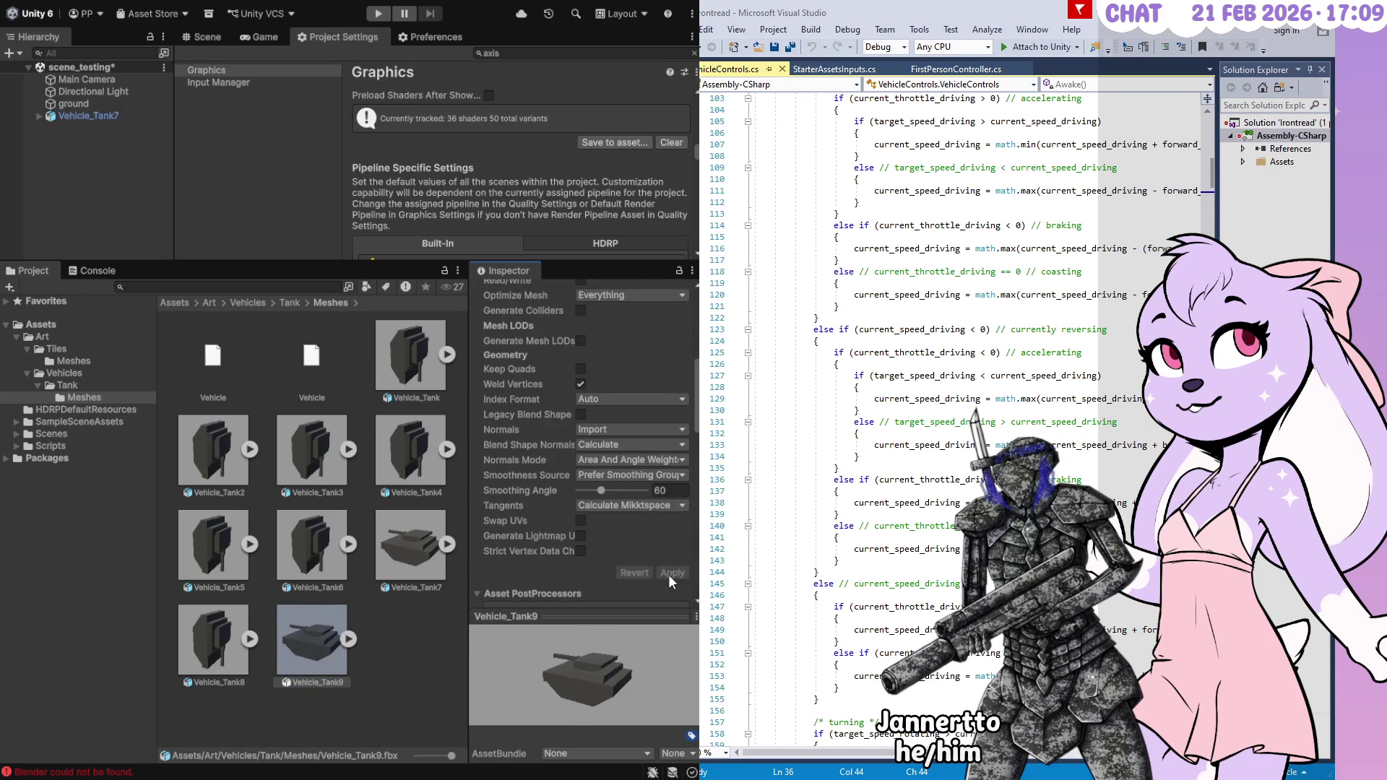
click(453, 641)
Select Vehicle_Tank through Vehicle_Tank9, enable Bake Axis Conversion and reimport them all
click(242, 613)
click(433, 383)
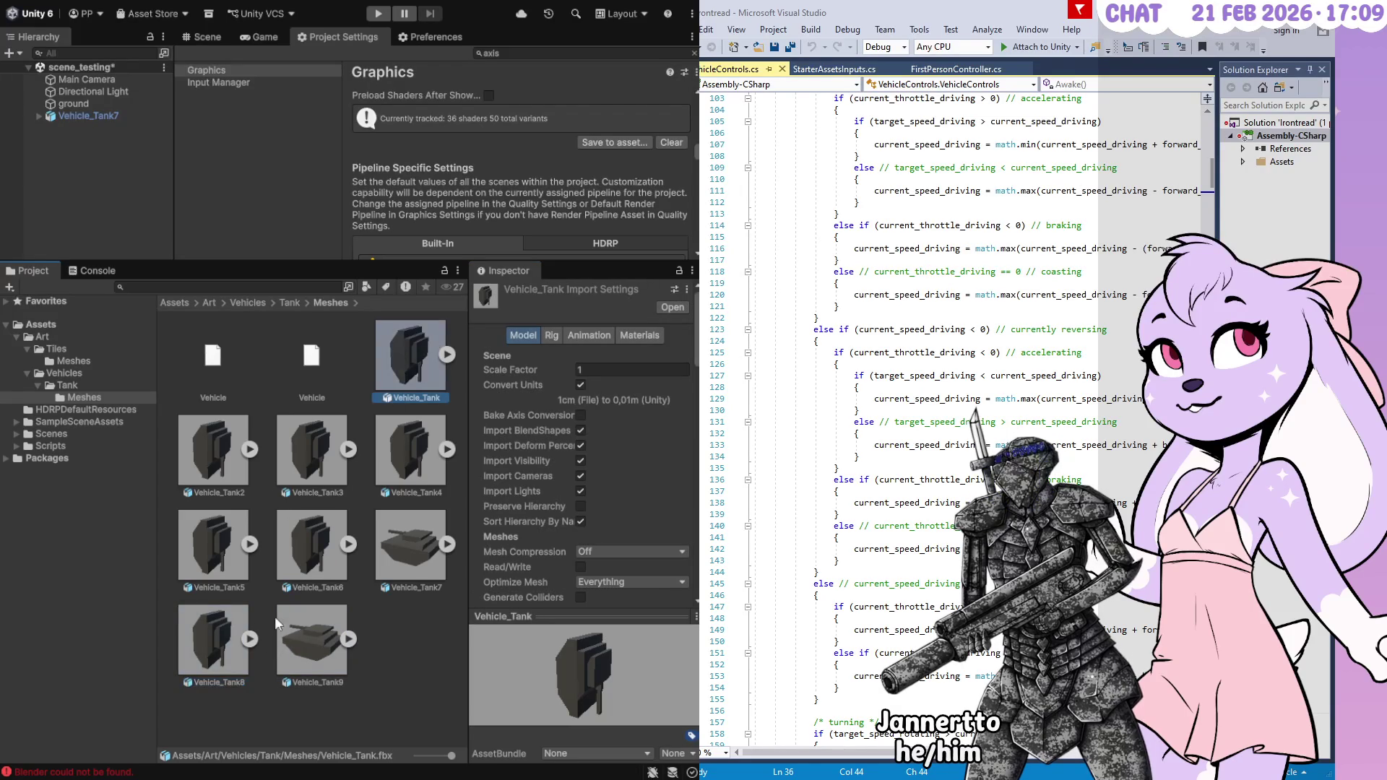
shift+click(284, 656)
click(581, 415)
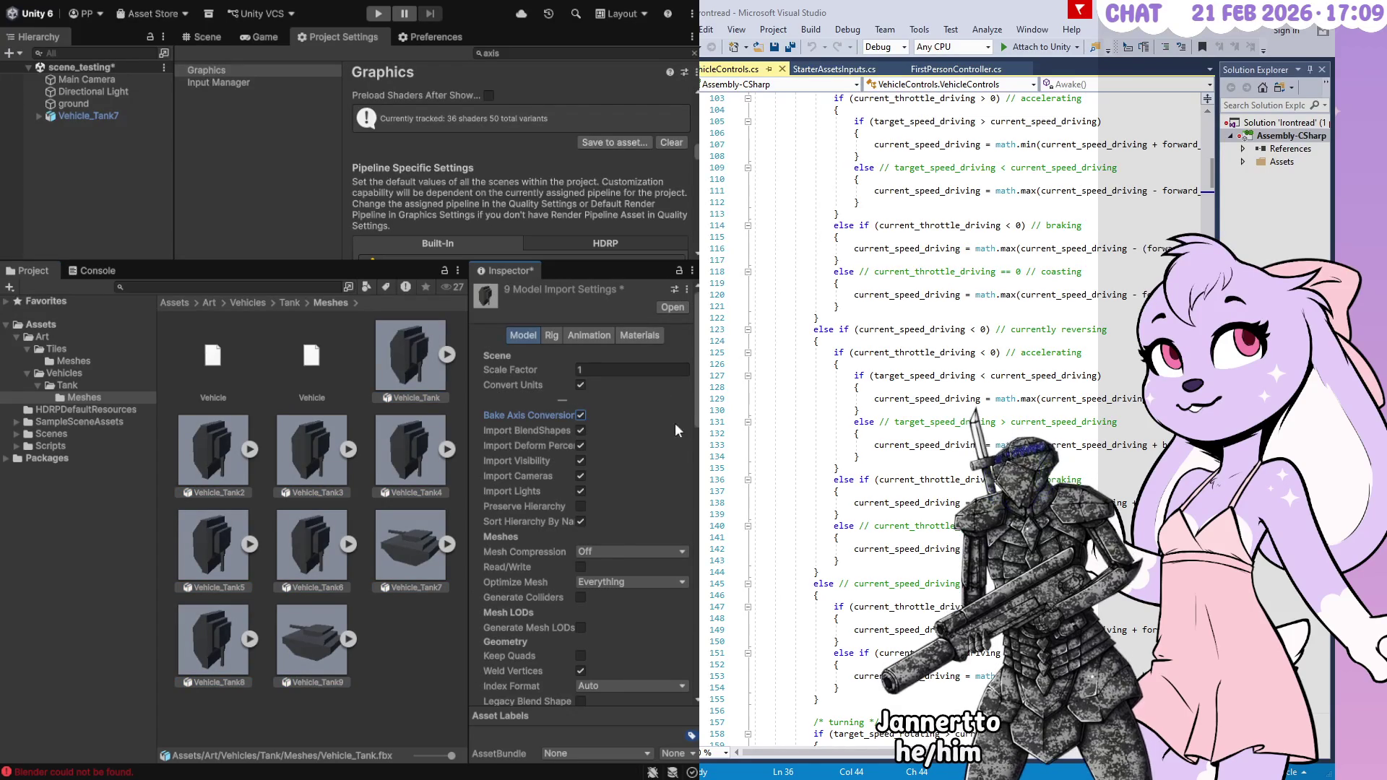
scroll(675, 421, down, 5)
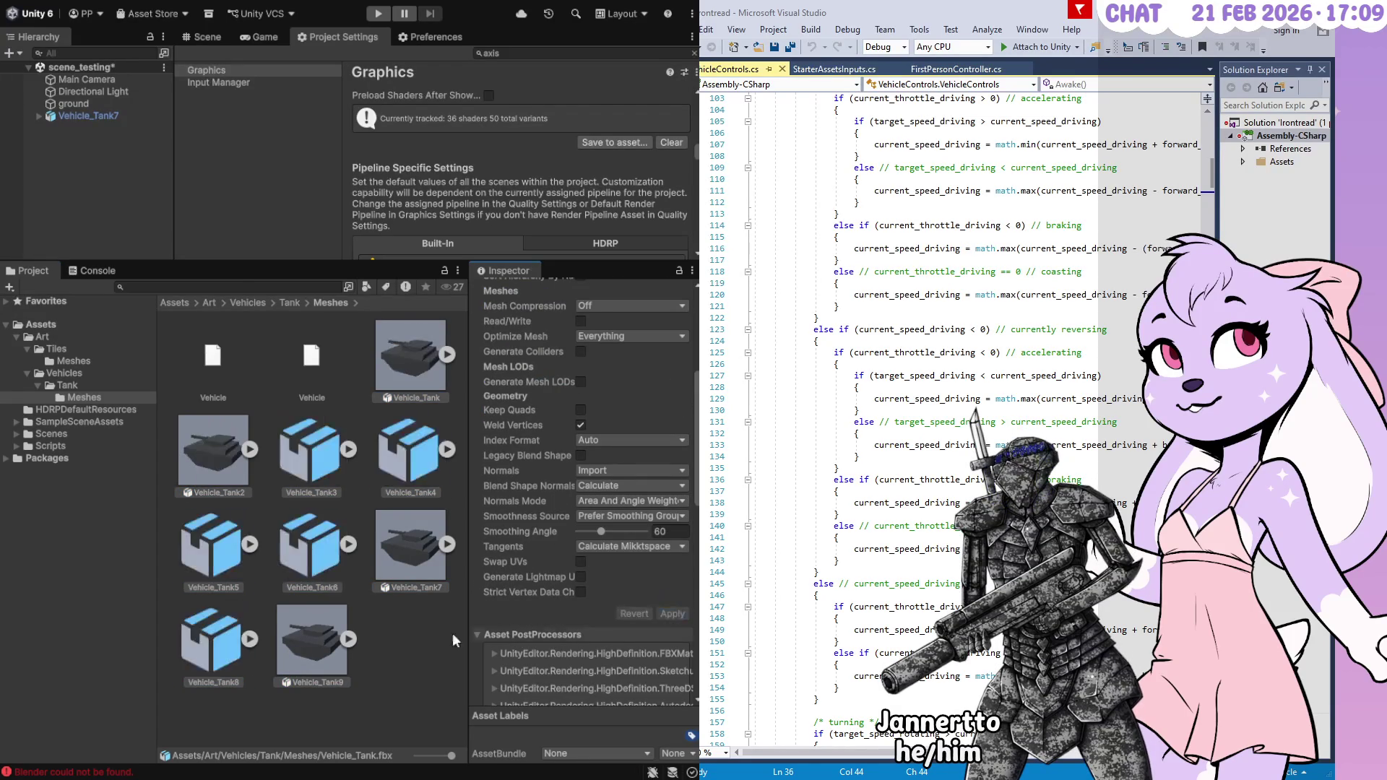
click(406, 644)
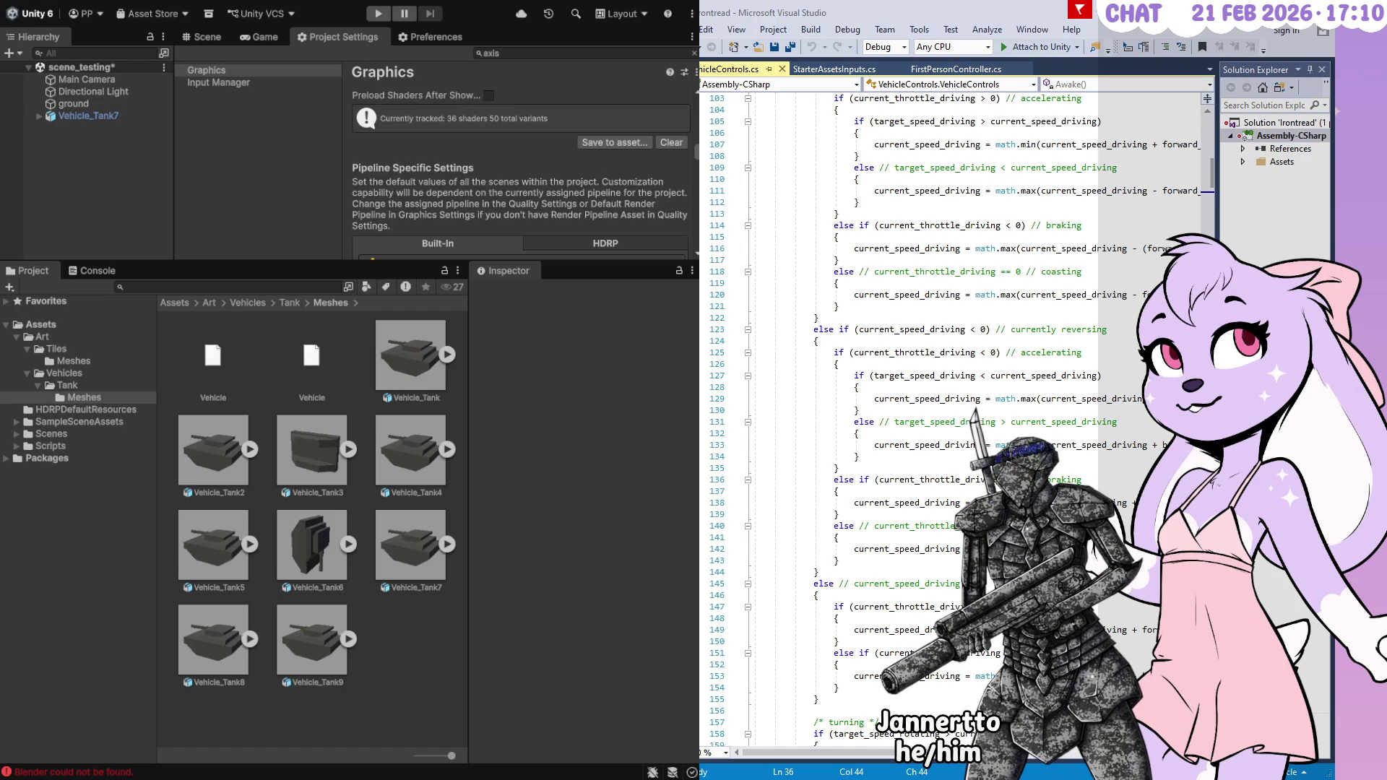
Select Vehicle_Tank2 through Vehicle_Tank9 and delete them, confirming the removal
click(319, 623)
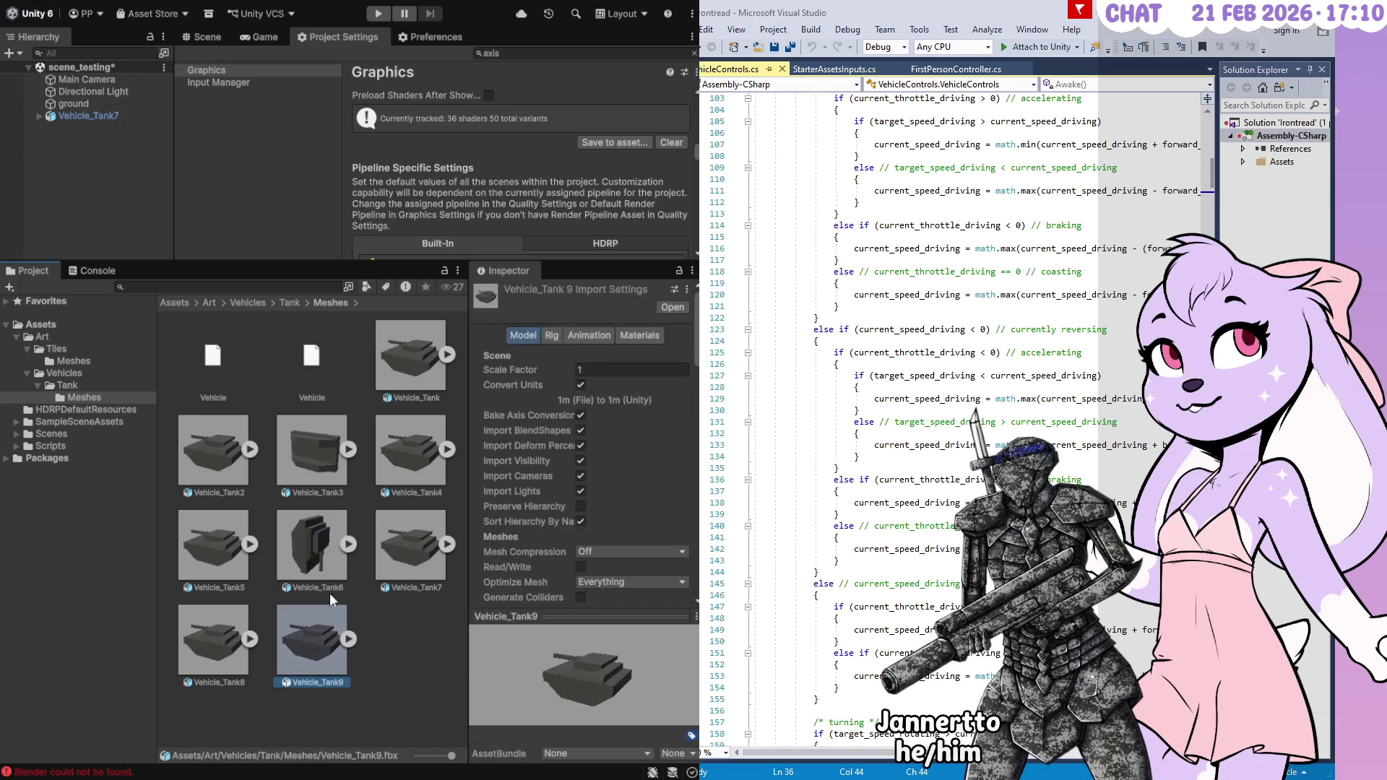
shift+click(219, 454)
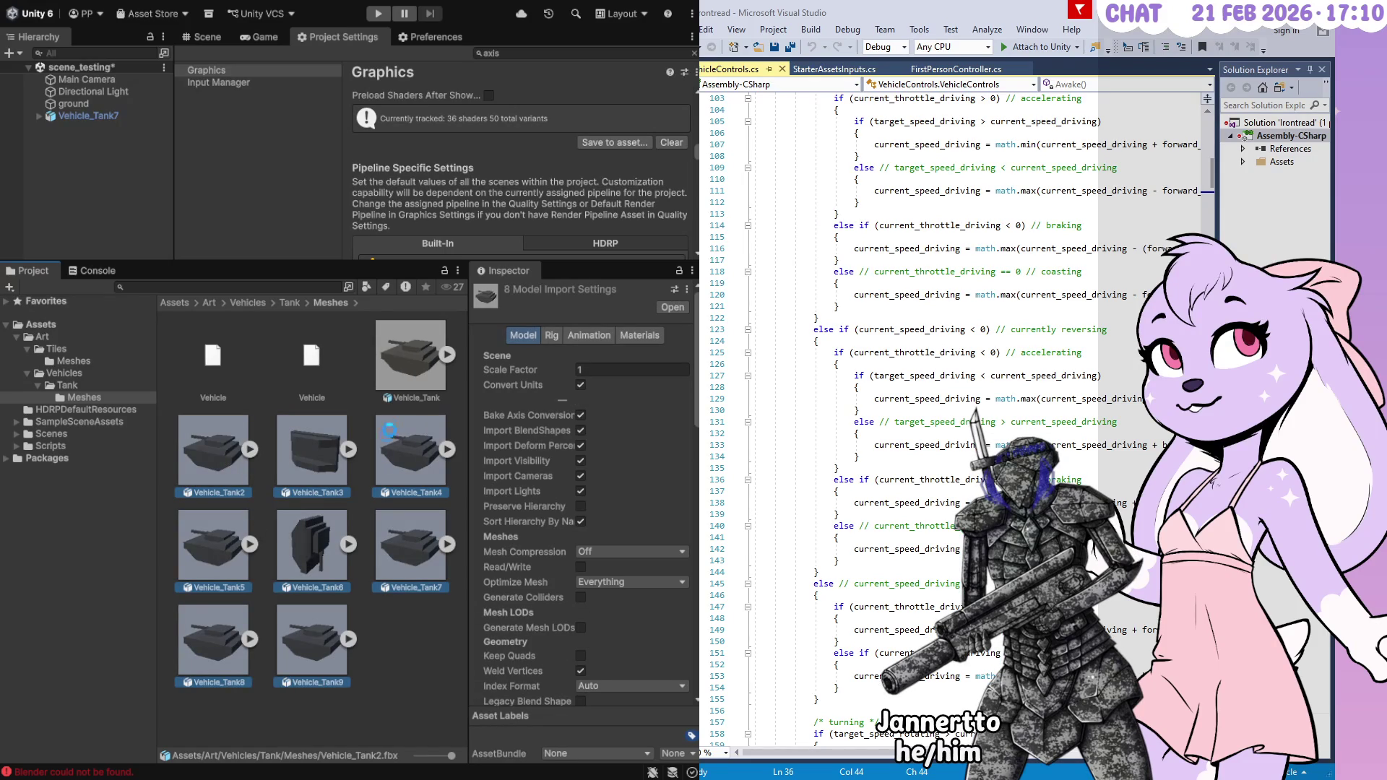
key(Delete)
click(358, 343)
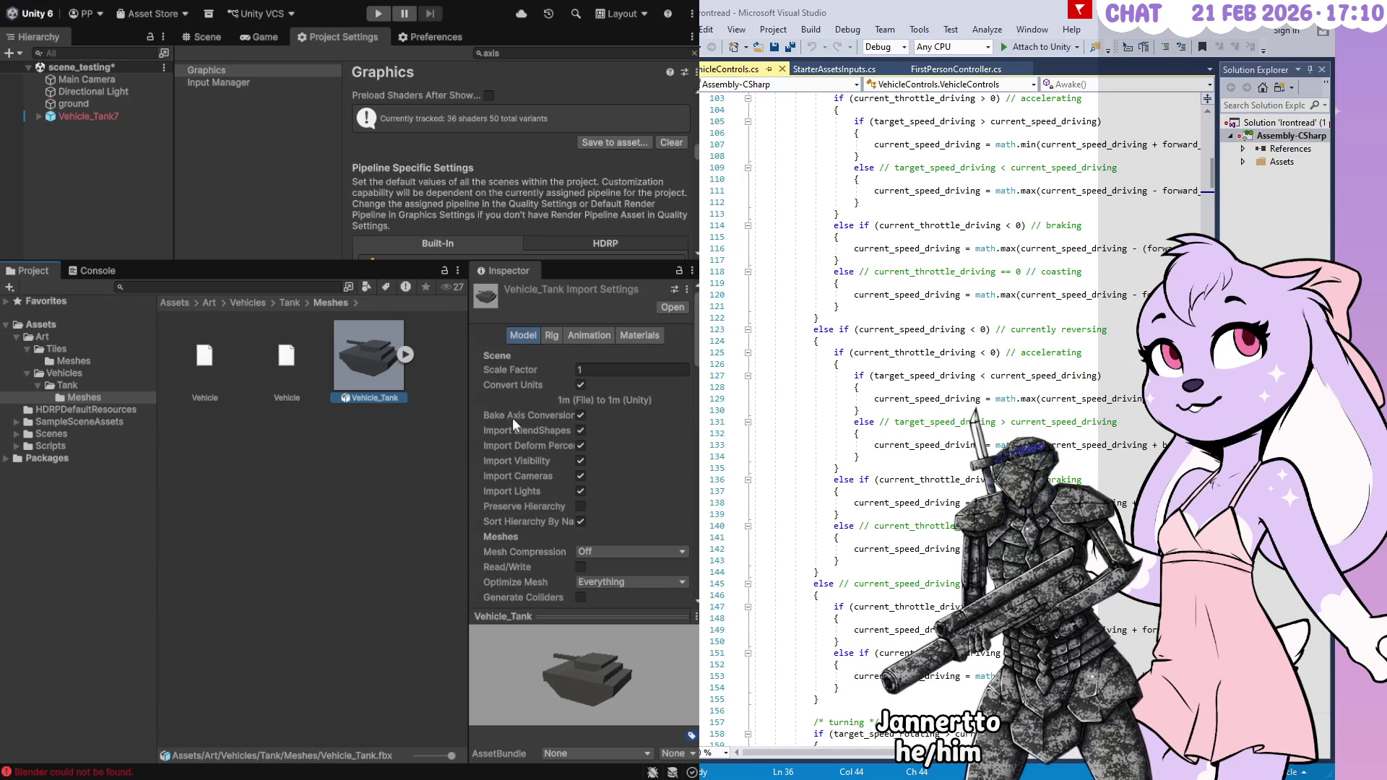
scroll(526, 469, down, 3)
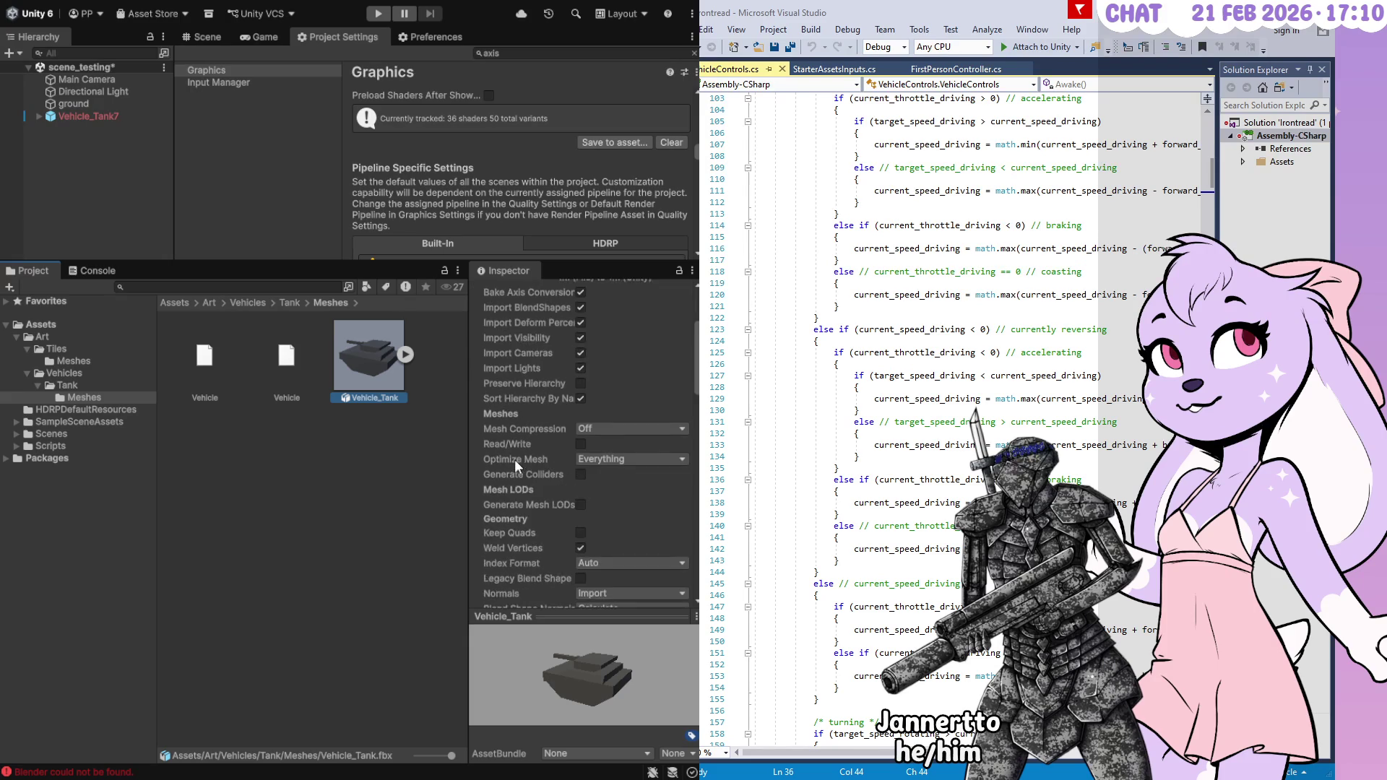
scroll(515, 459, down, 4)
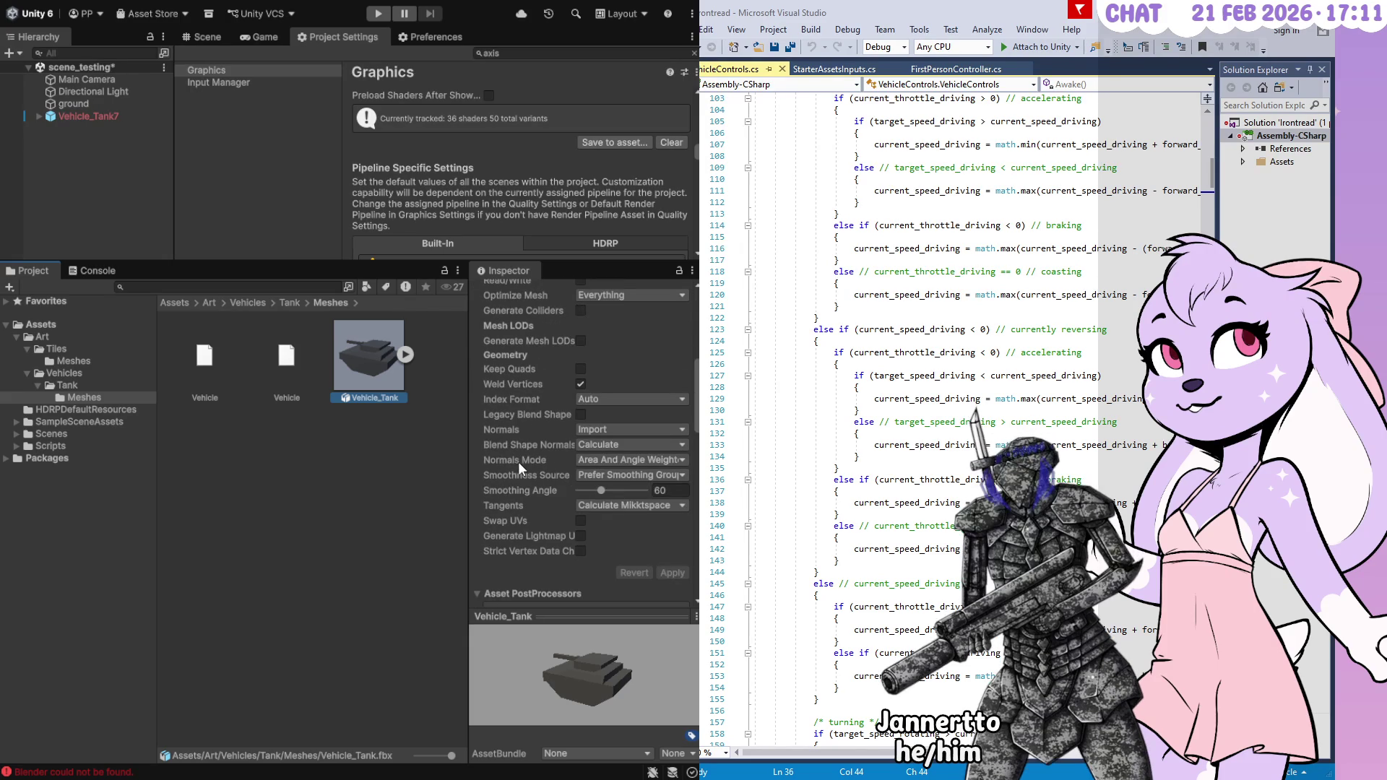
Check the Vehicle .blend import error in the Inspector and Console, then select the Preferences search text
click(309, 402)
click(223, 363)
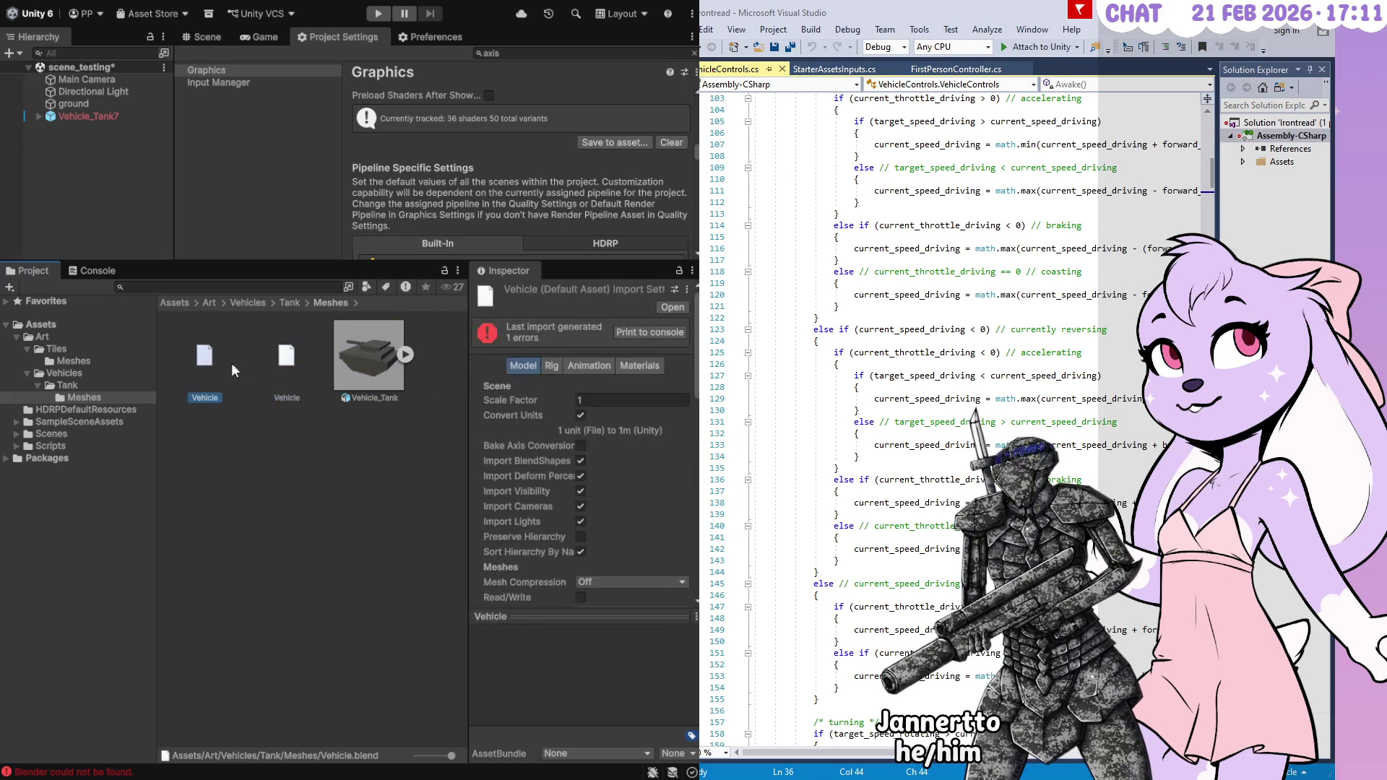
click(570, 327)
click(96, 271)
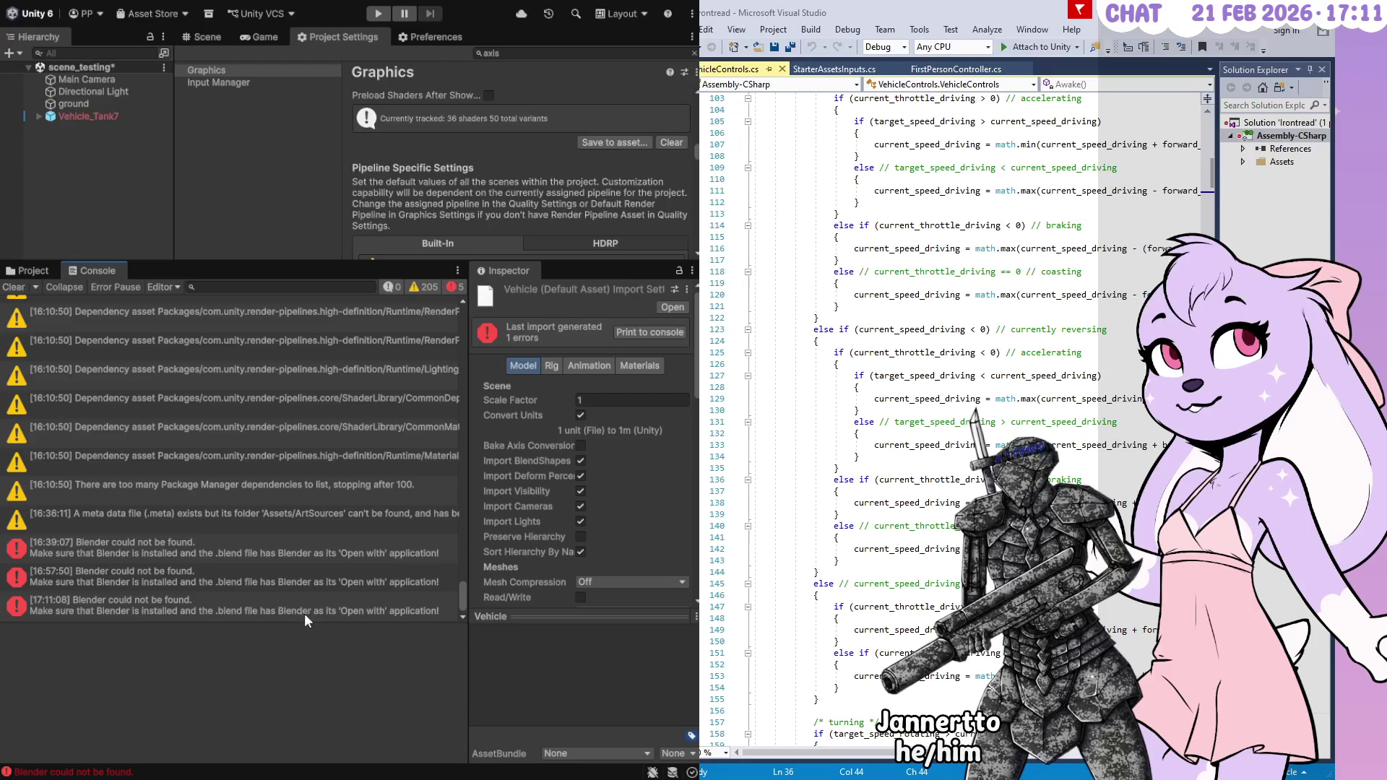
click(33, 274)
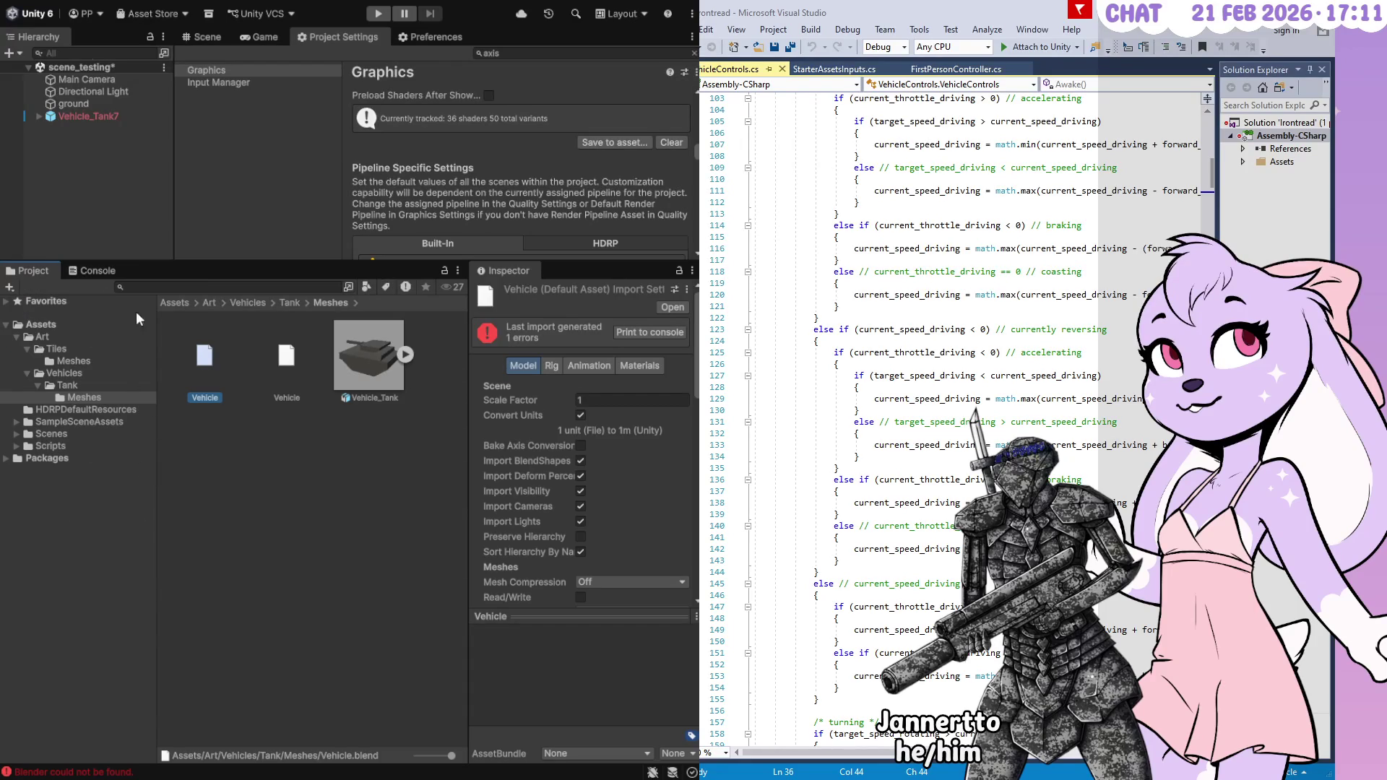
click(422, 36)
click(524, 55)
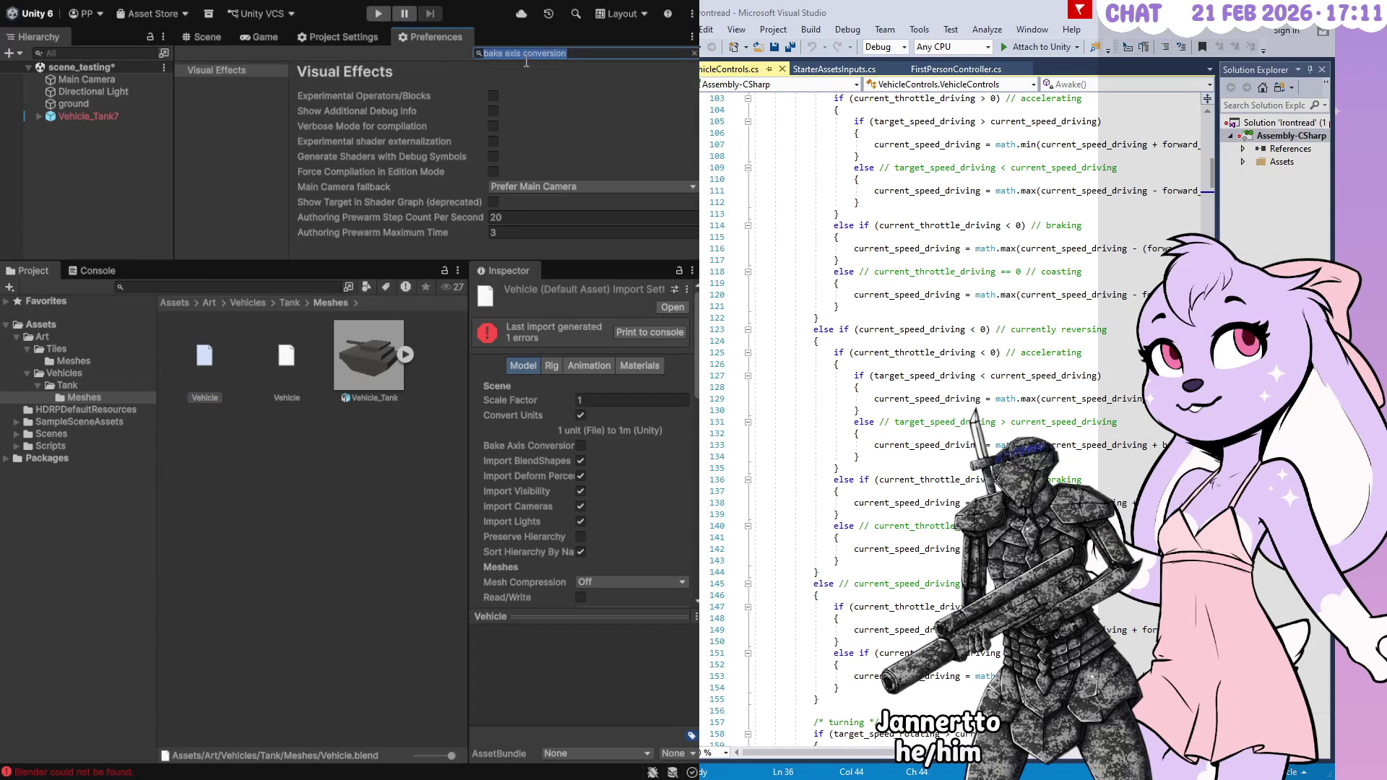
Search Preferences for 'blender', maximize then restore the panel, and clear the asset selection
text(blender)
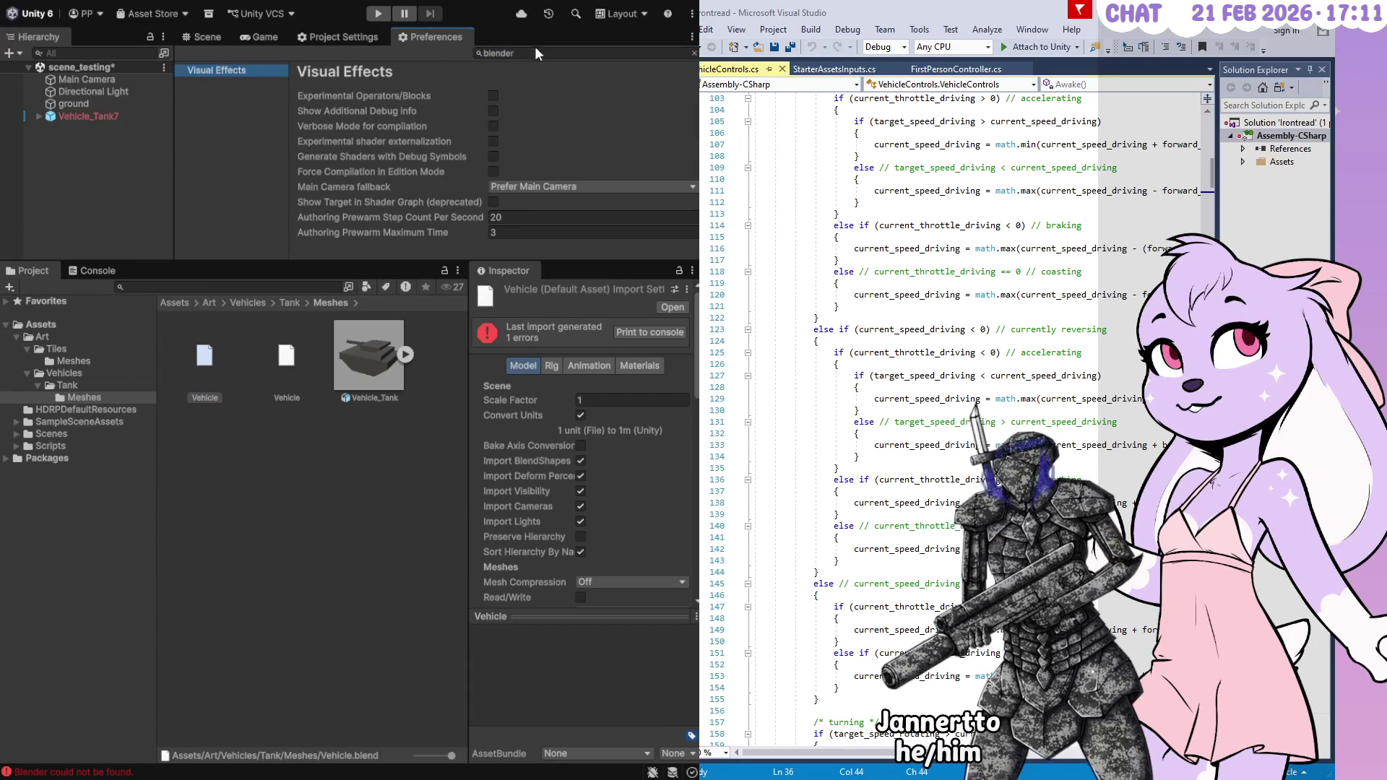
double_click(535, 44)
double_click(496, 42)
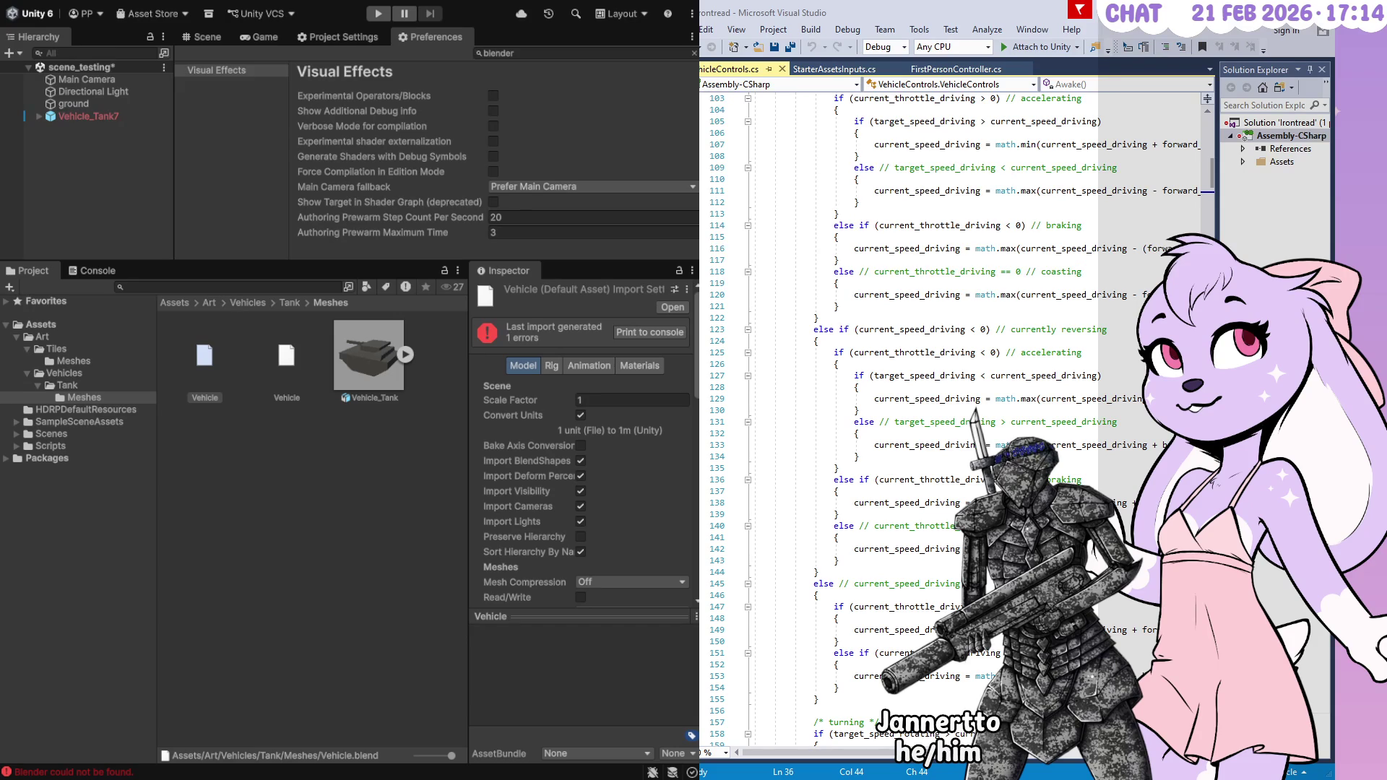
click(282, 531)
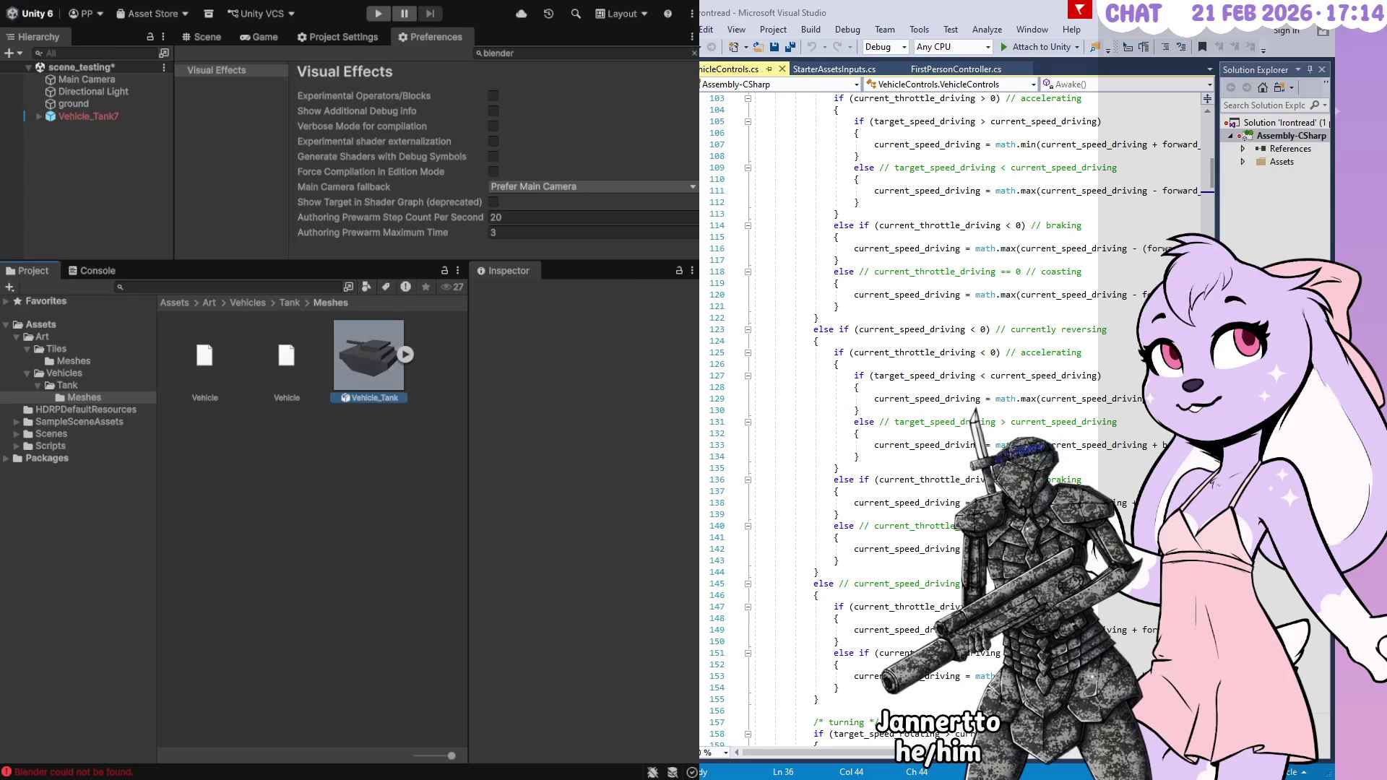
Return to the Scene view and delete Vehicle_Tank7 from the Hierarchy
click(368, 354)
click(202, 36)
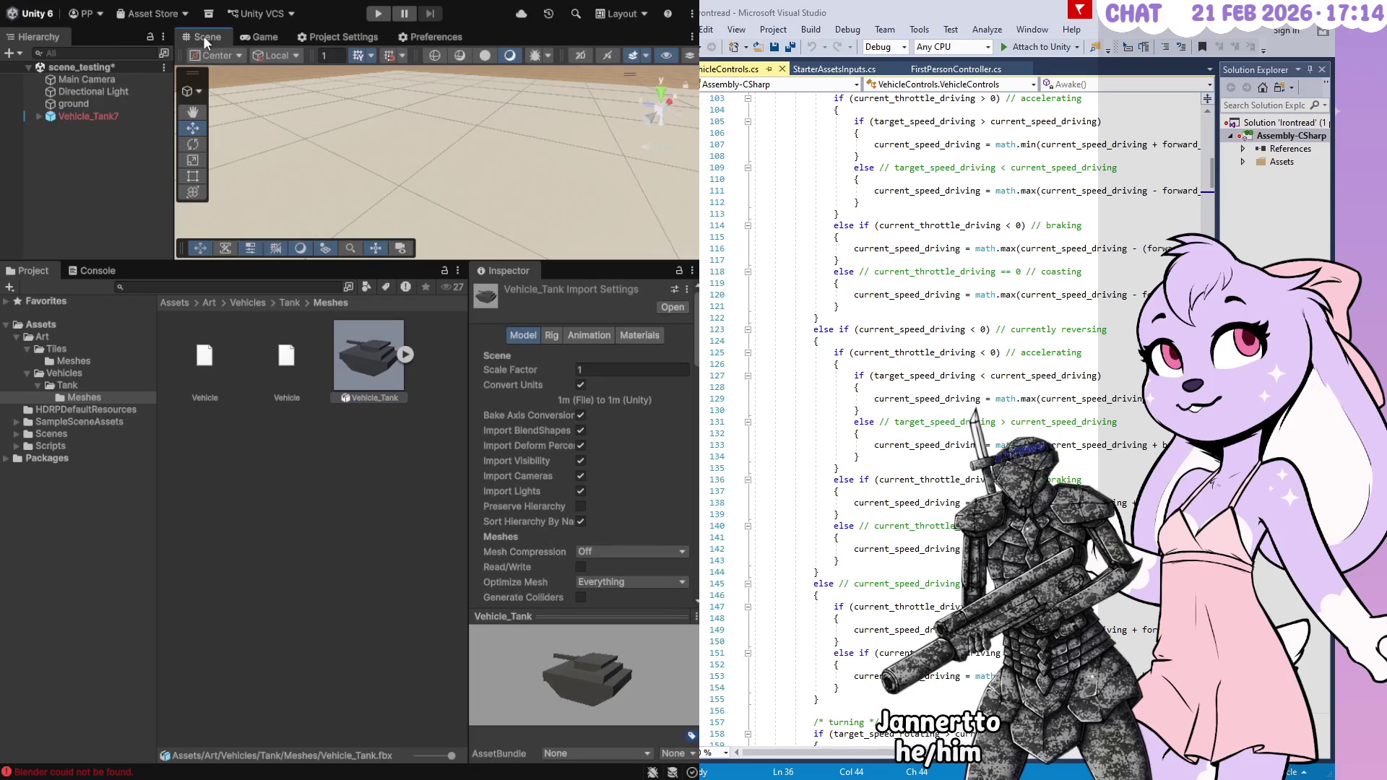
click(88, 117)
key(Delete)
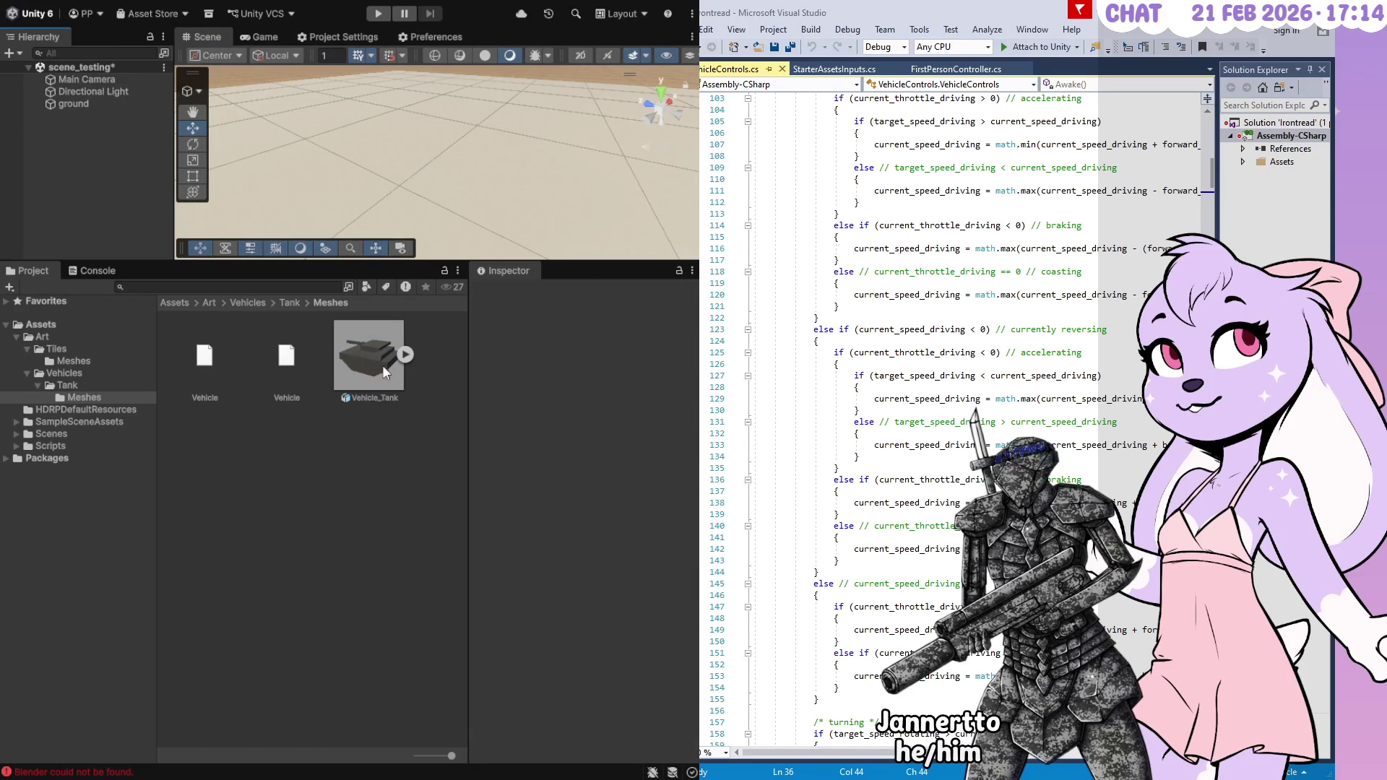
Drag a new Vehicle_Tank into the scene, then delete it again
mouse_move(59, 154)
mouse_down()
mouse_move(433, 145)
mouse_move(462, 159)
mouse_move(525, 139)
mouse_move(415, 173)
mouse_move(477, 149)
mouse_move(455, 72)
mouse_up()
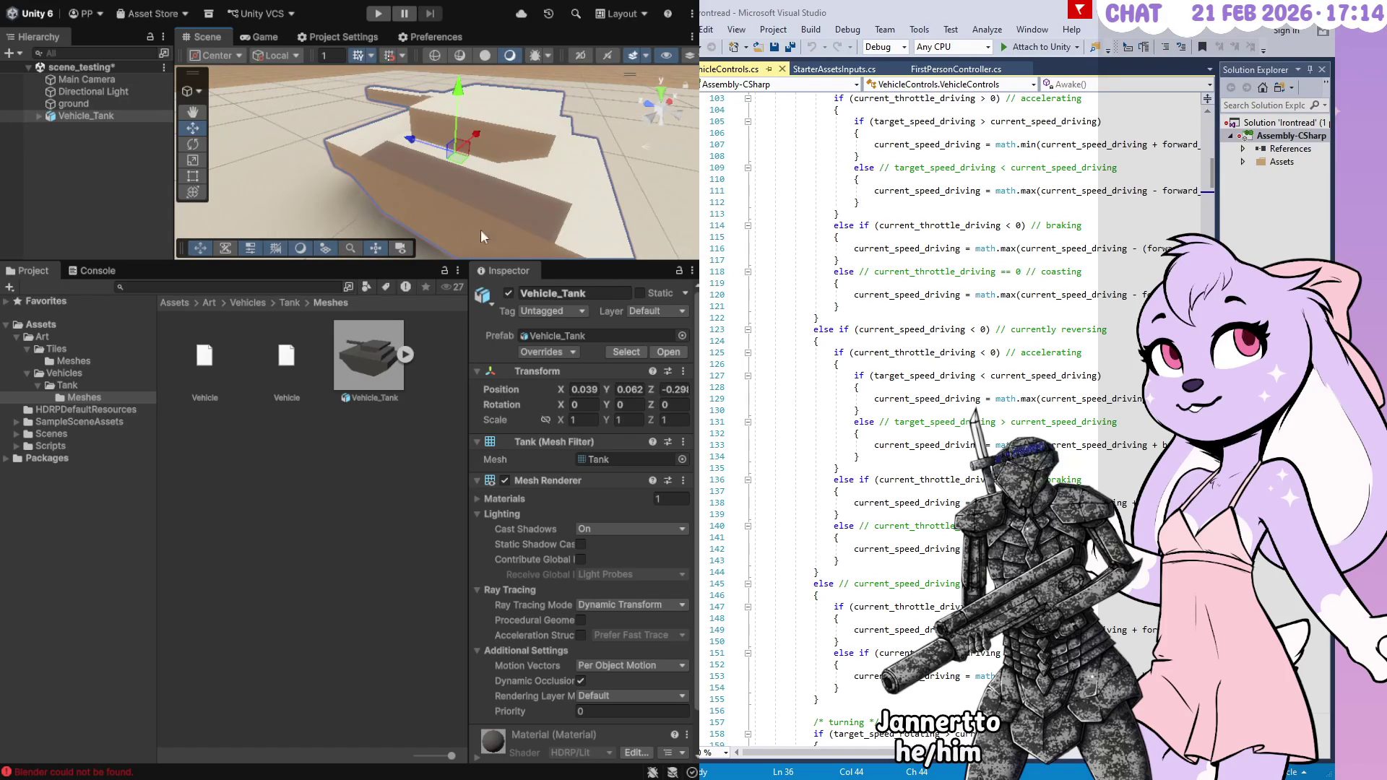
click(78, 114)
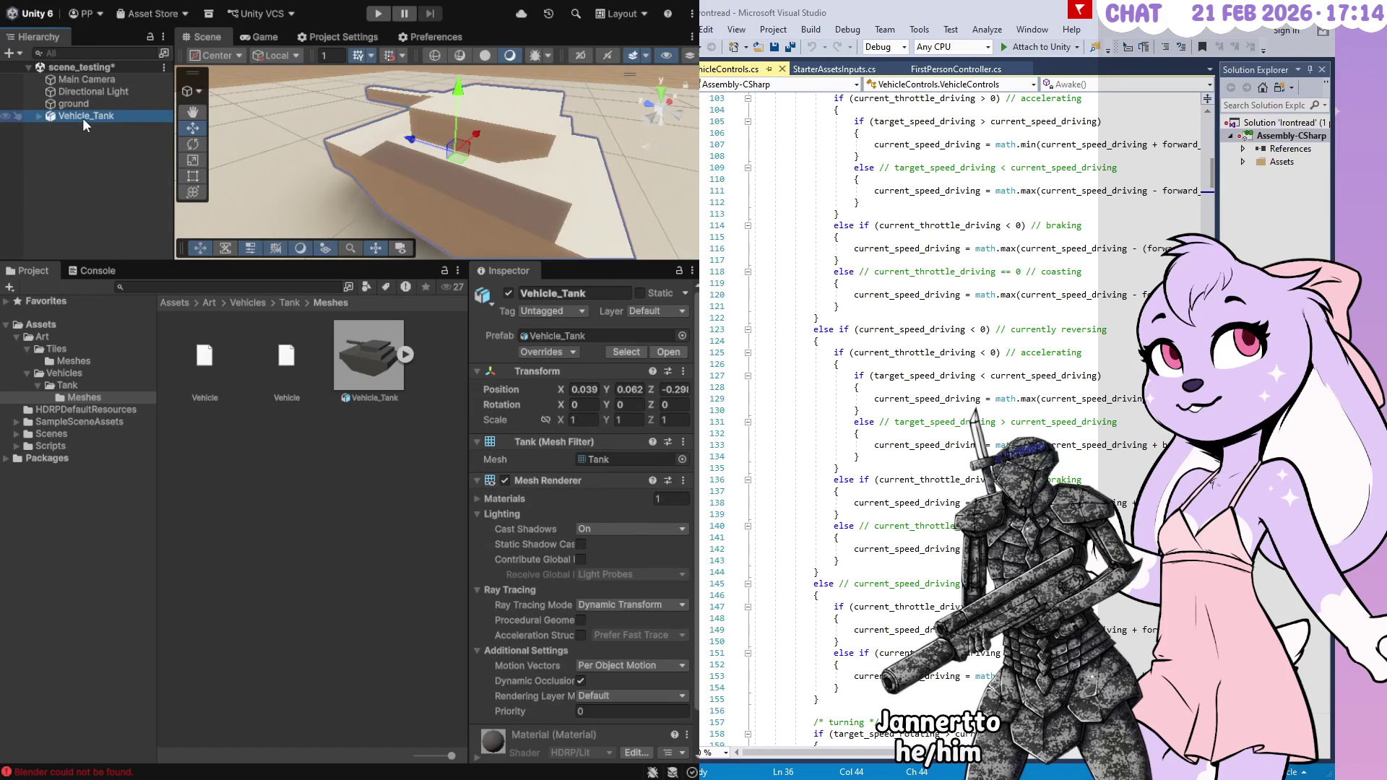
key(Delete)
click(374, 368)
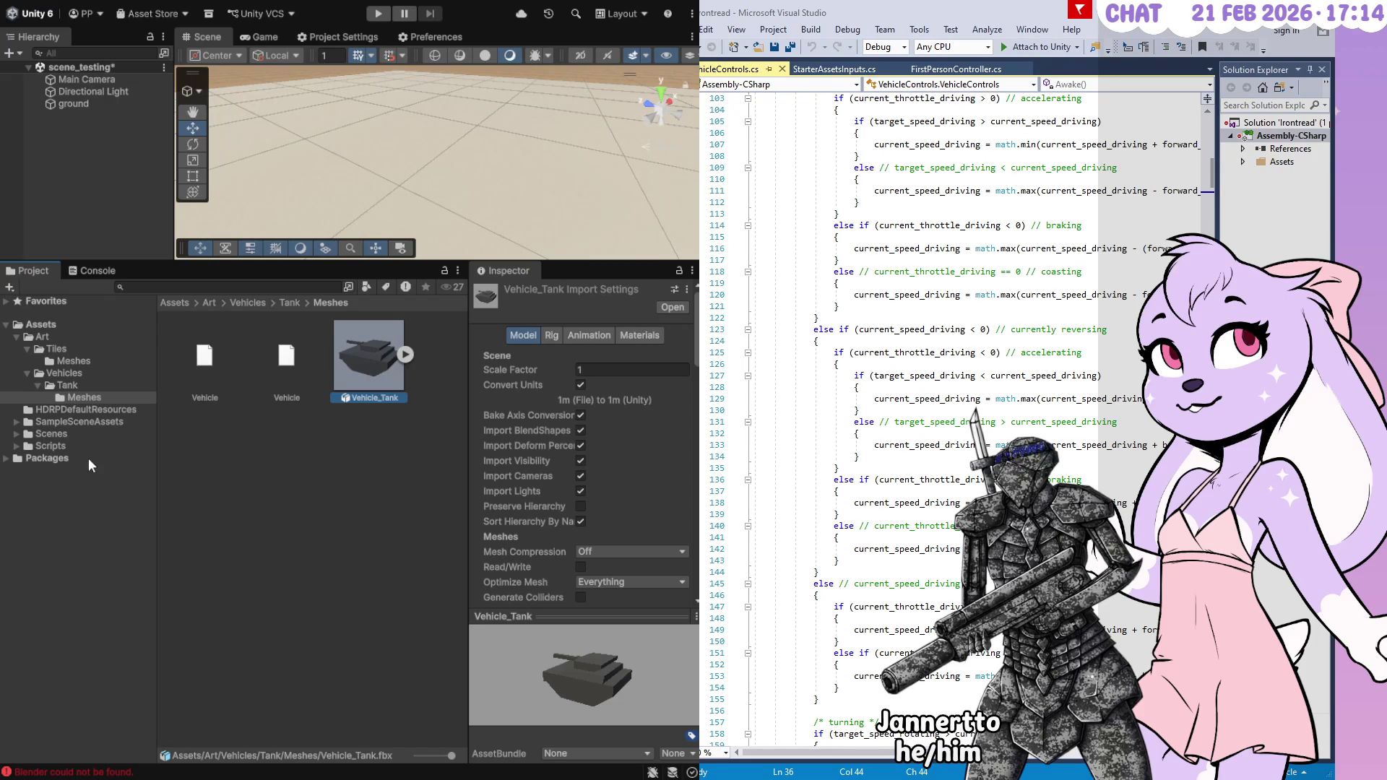
click(80, 360)
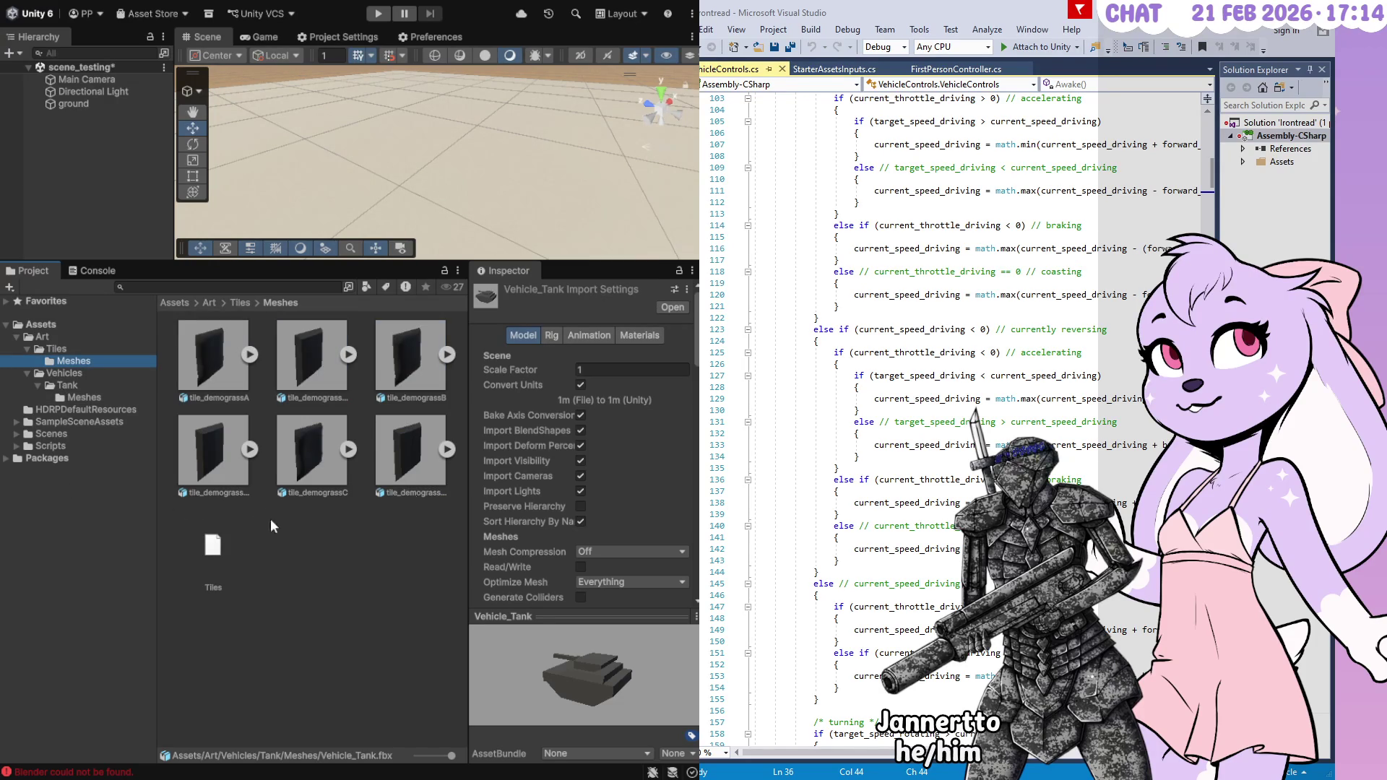
Revisit the Tank Meshes folder, then list the Assets/Art/Tiles/Meshes contents
click(116, 399)
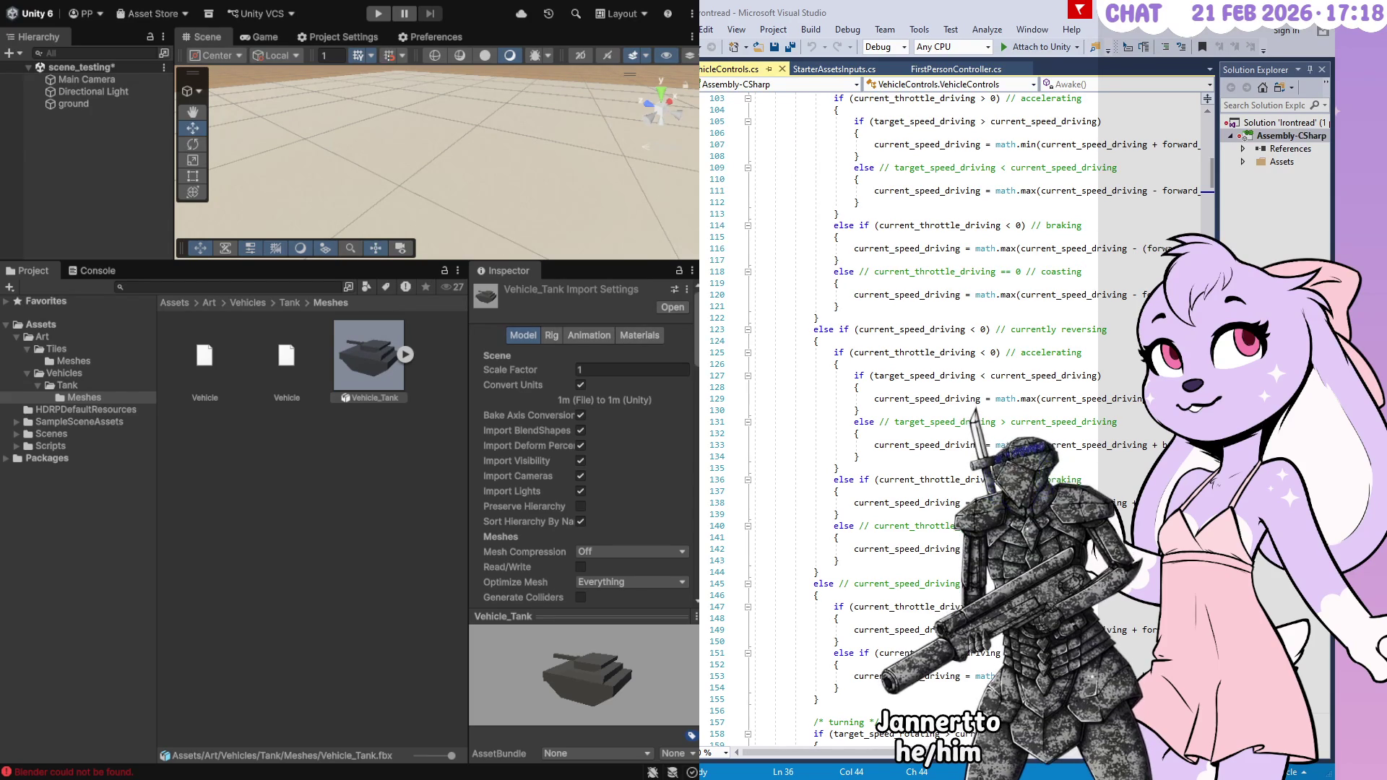
click(73, 360)
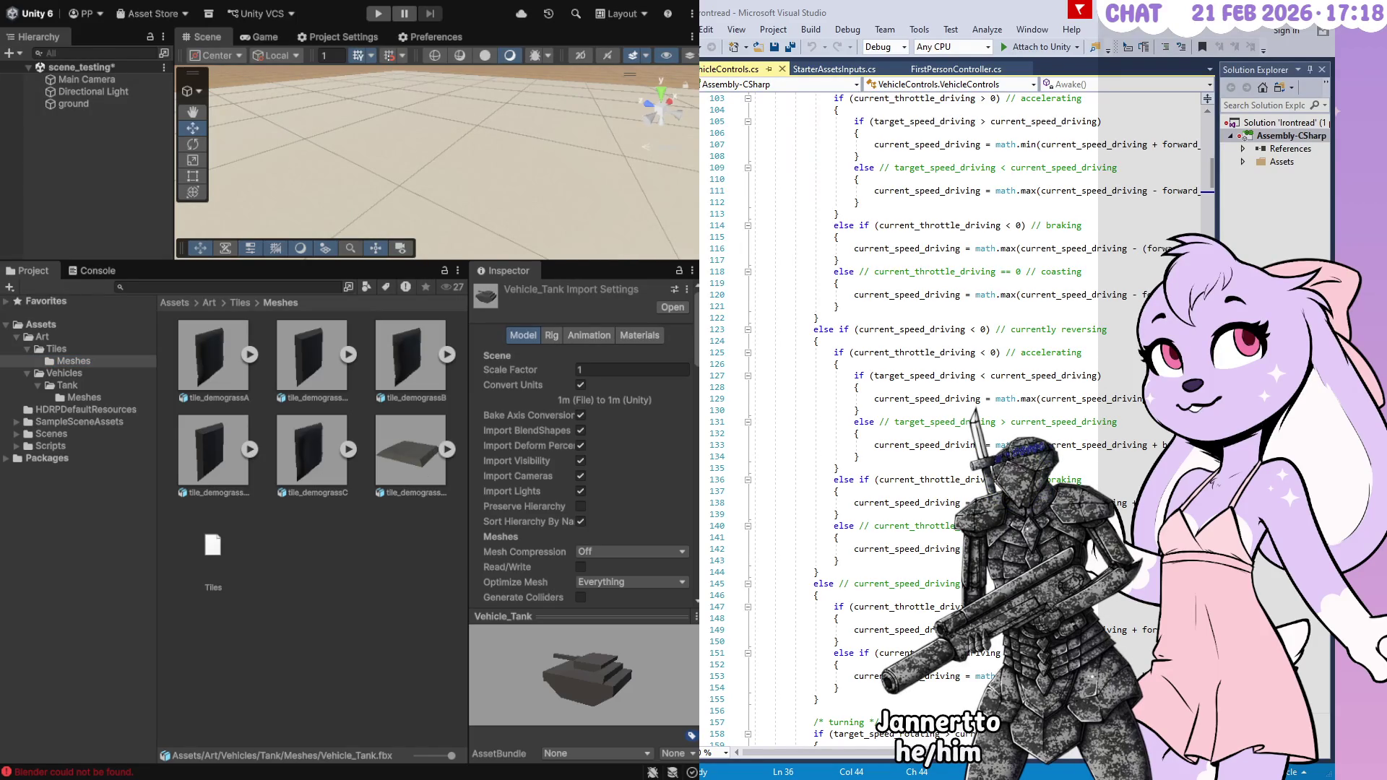
Inspect tile_demograssC_col and its Material, then tile_demograssC's import settings
click(276, 604)
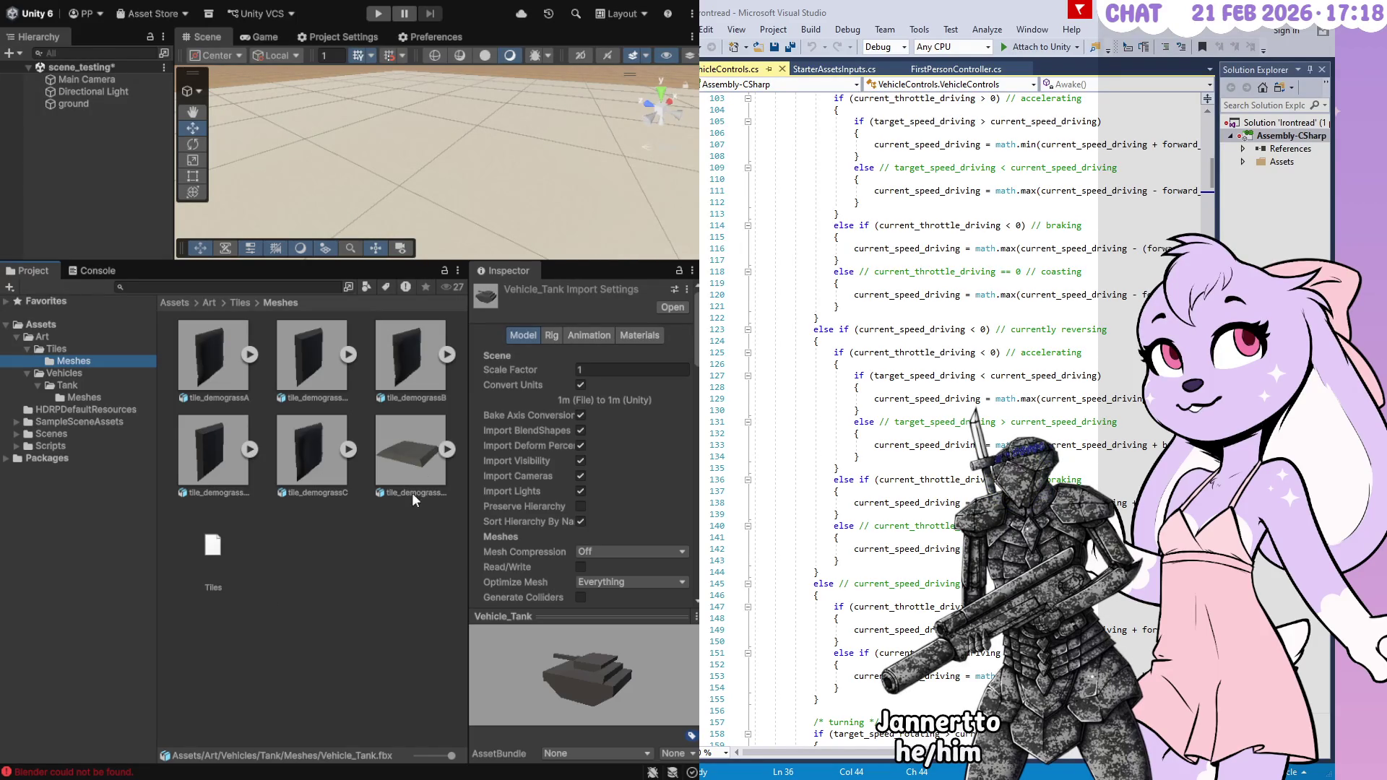
click(418, 461)
click(445, 455)
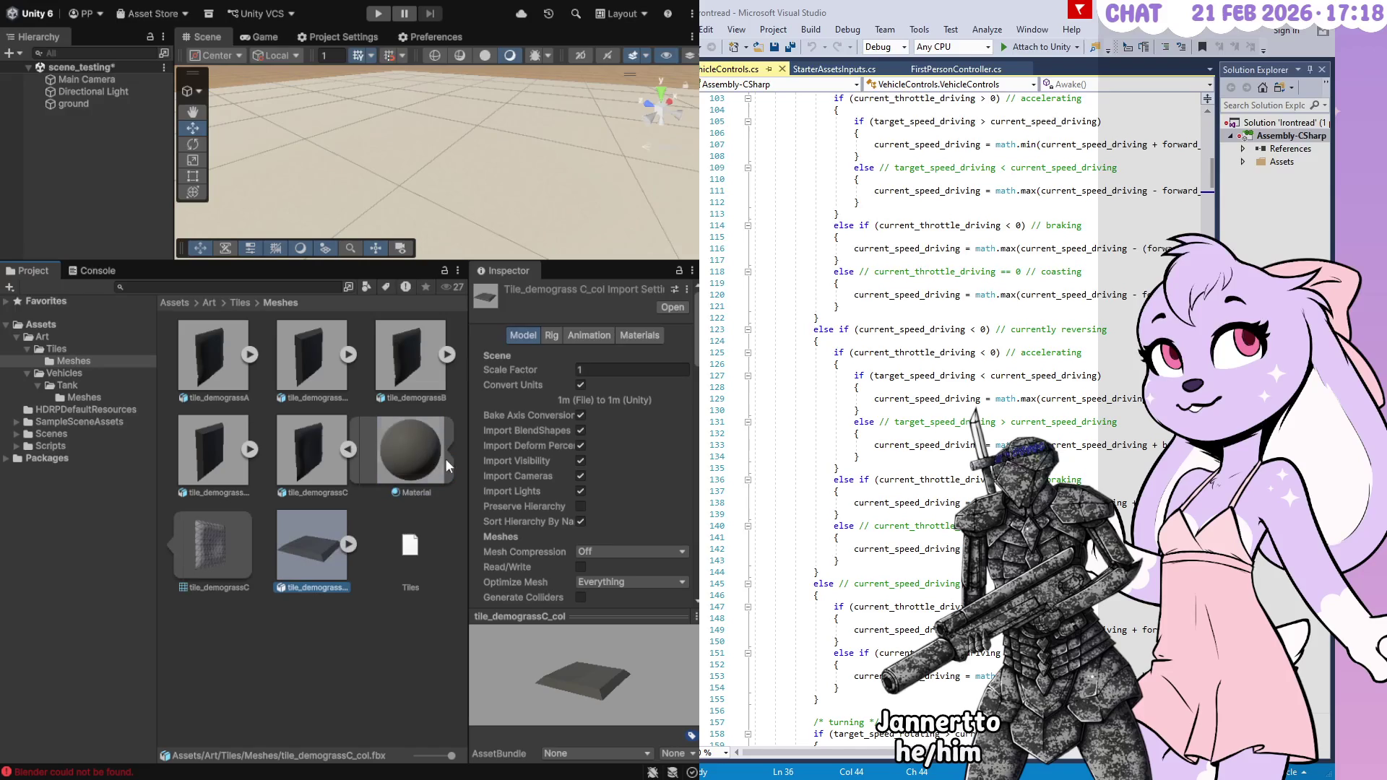
click(345, 454)
click(335, 460)
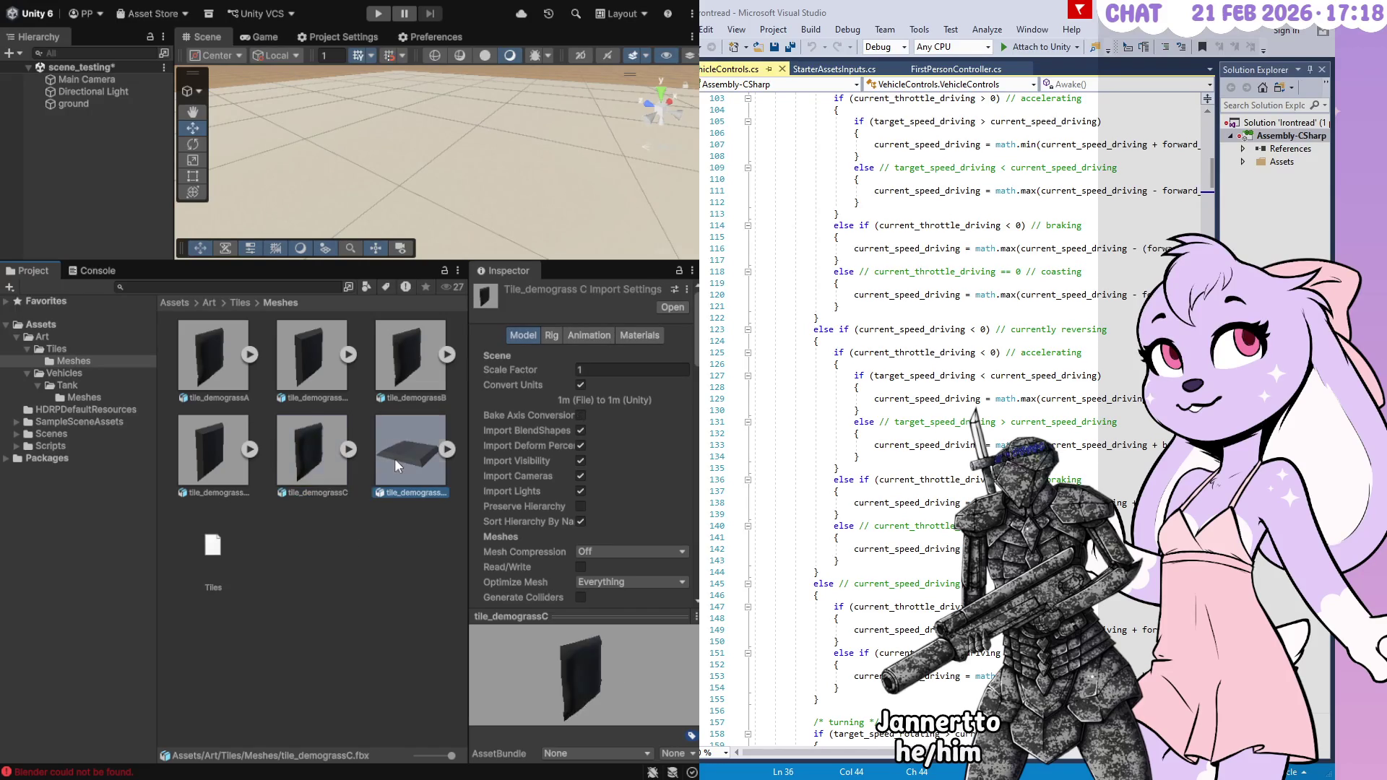
Enable Bake Axis Conversion on the five grass tile meshes, apply, and deselect them
shift+click(227, 362)
click(581, 414)
scroll(682, 463, down, 5)
click(673, 491)
click(308, 650)
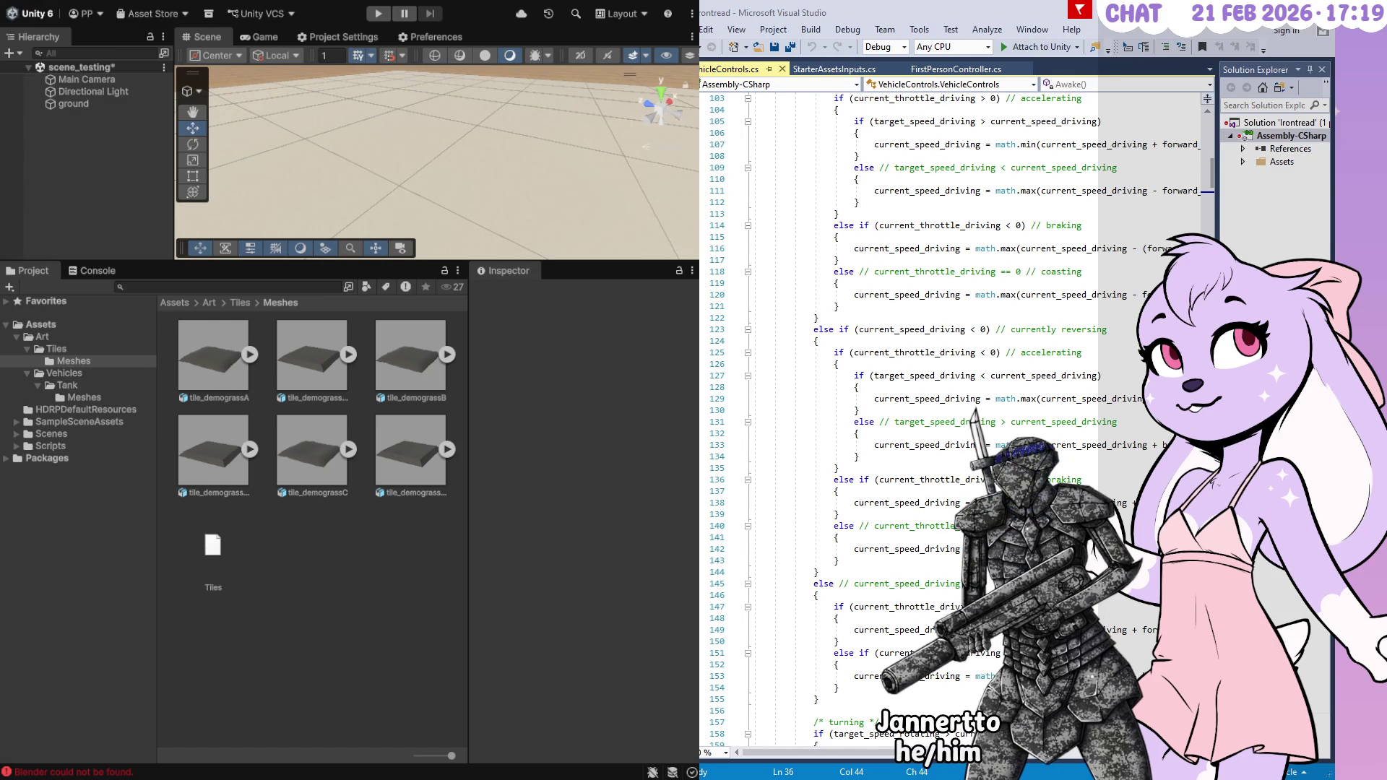
Check tile_demograssA shows Bake Axis Conversion on and Scale Factor 1
click(224, 379)
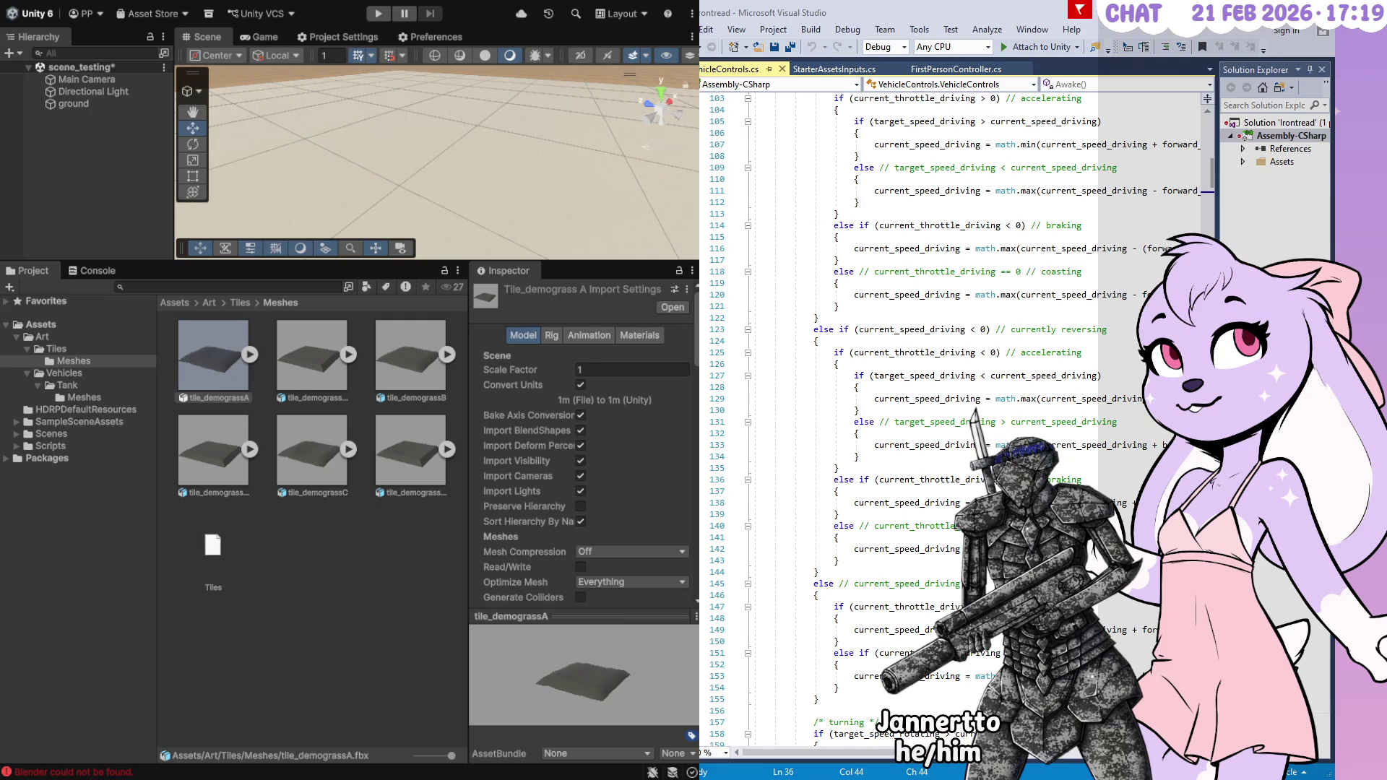
key(alt+Tab)
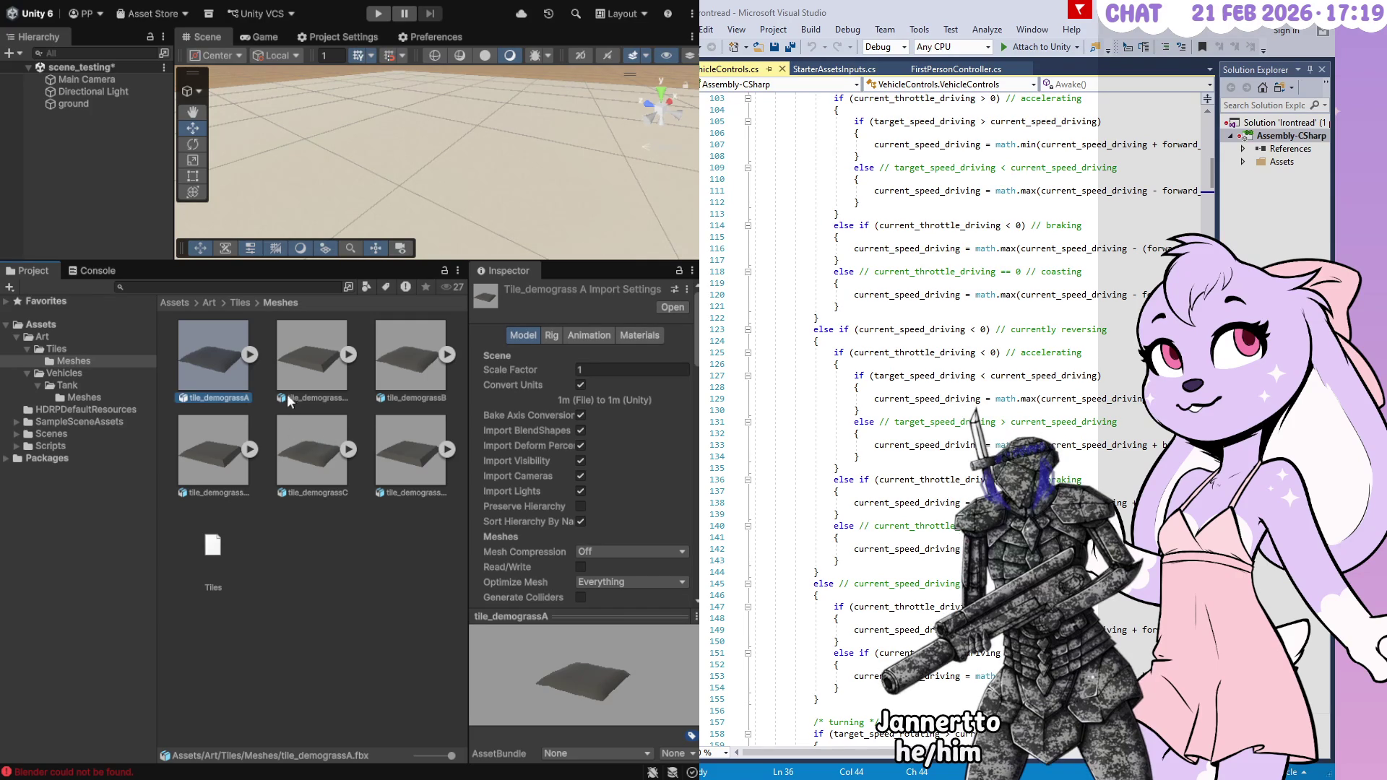
mouse_move(210, 370)
mouse_down()
mouse_move(480, 184)
mouse_move(444, 184)
mouse_move(447, 204)
mouse_move(379, 199)
mouse_up()
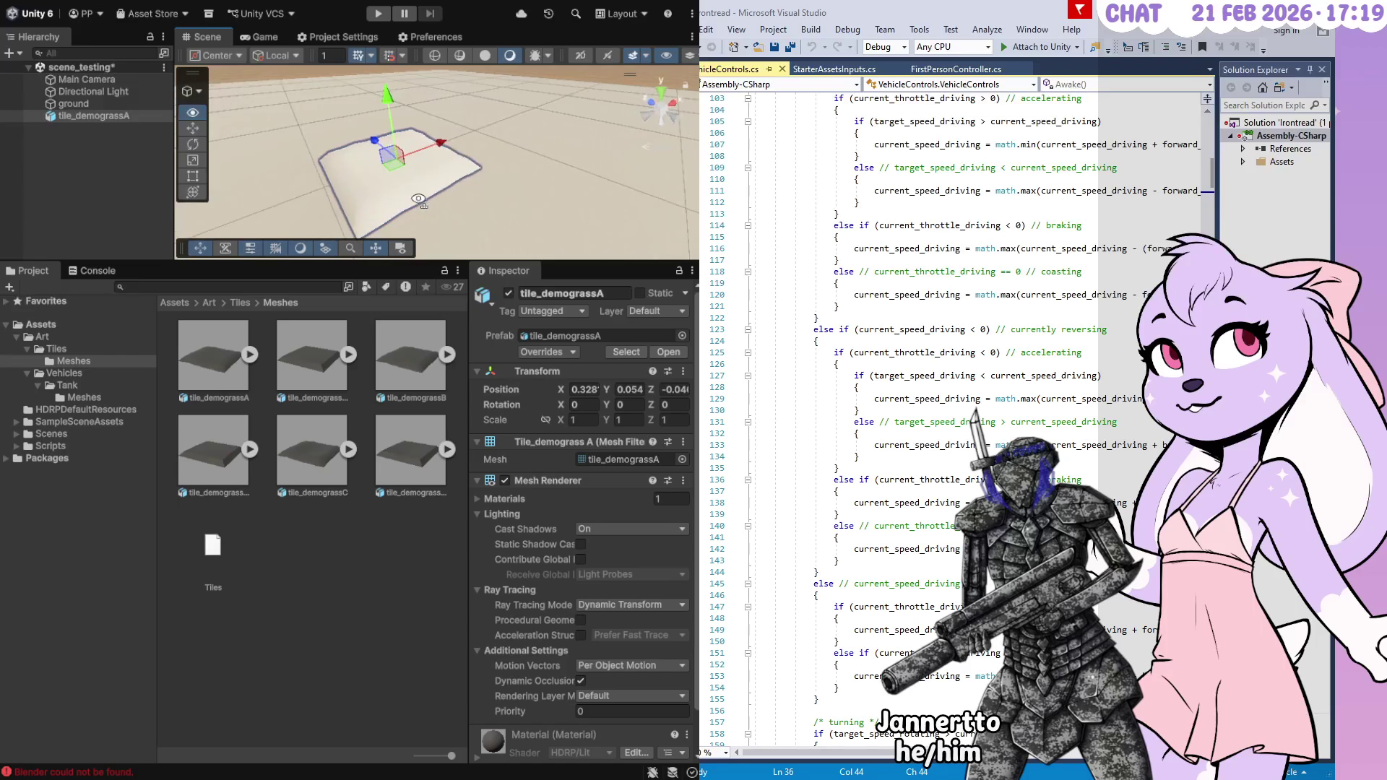
key(Delete)
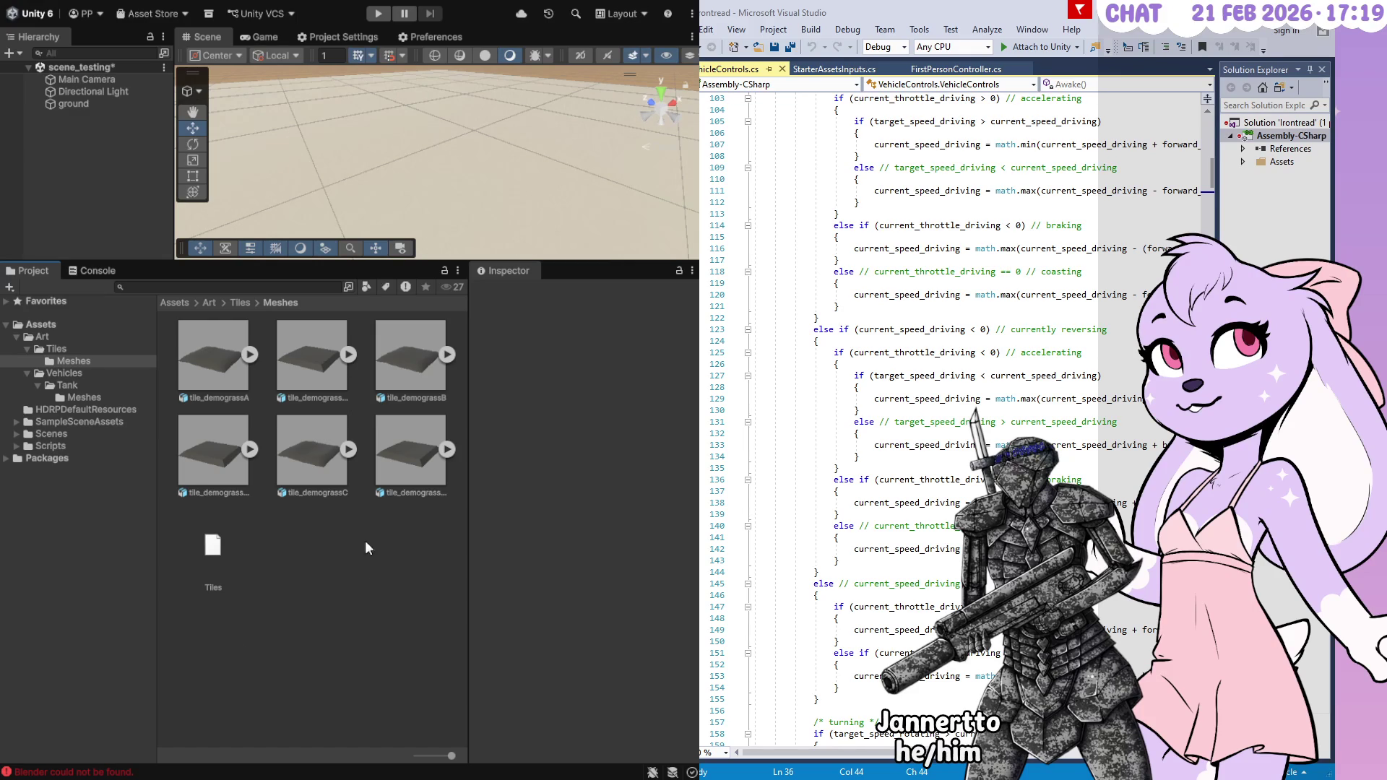
Drag Vehicle_Tank from the Tank Meshes folder into the Hierarchy and expand it
click(80, 397)
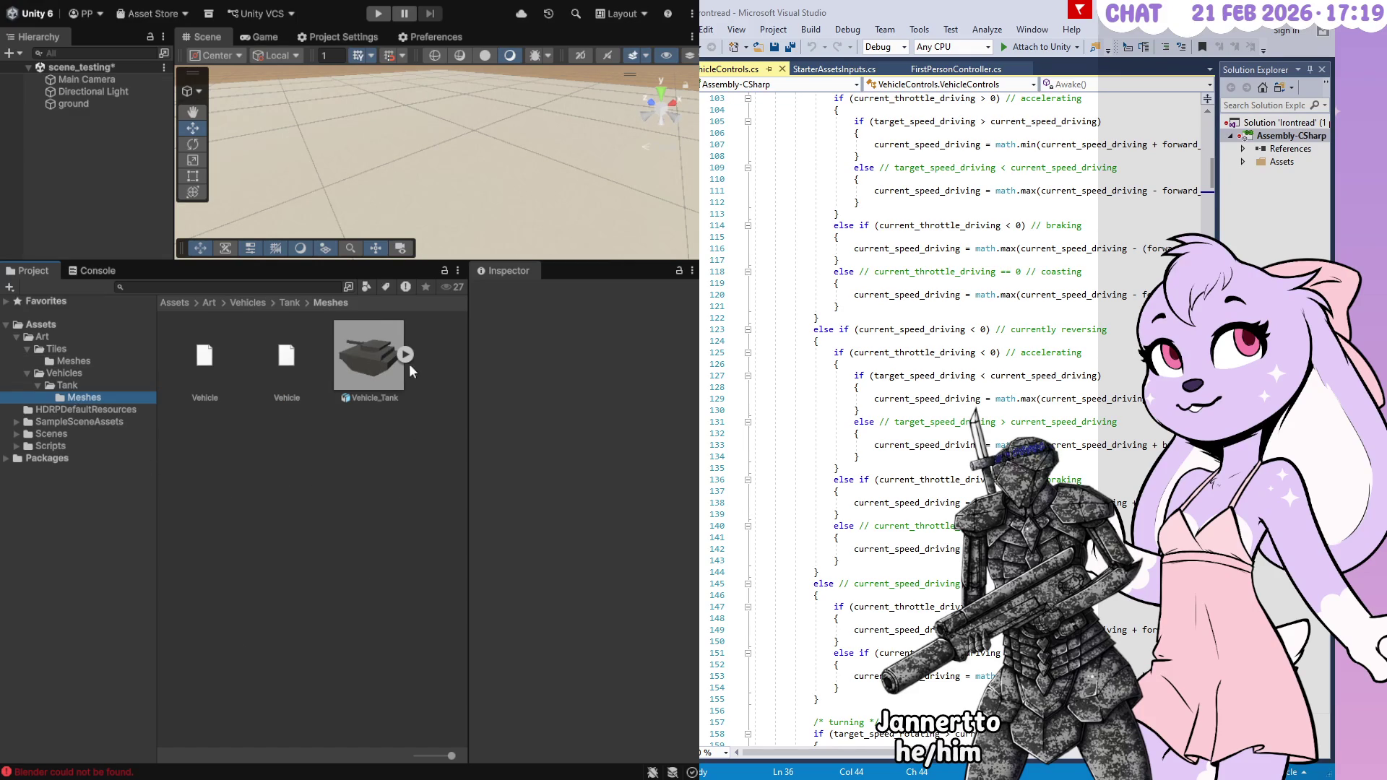
drag(380, 360, 125, 165)
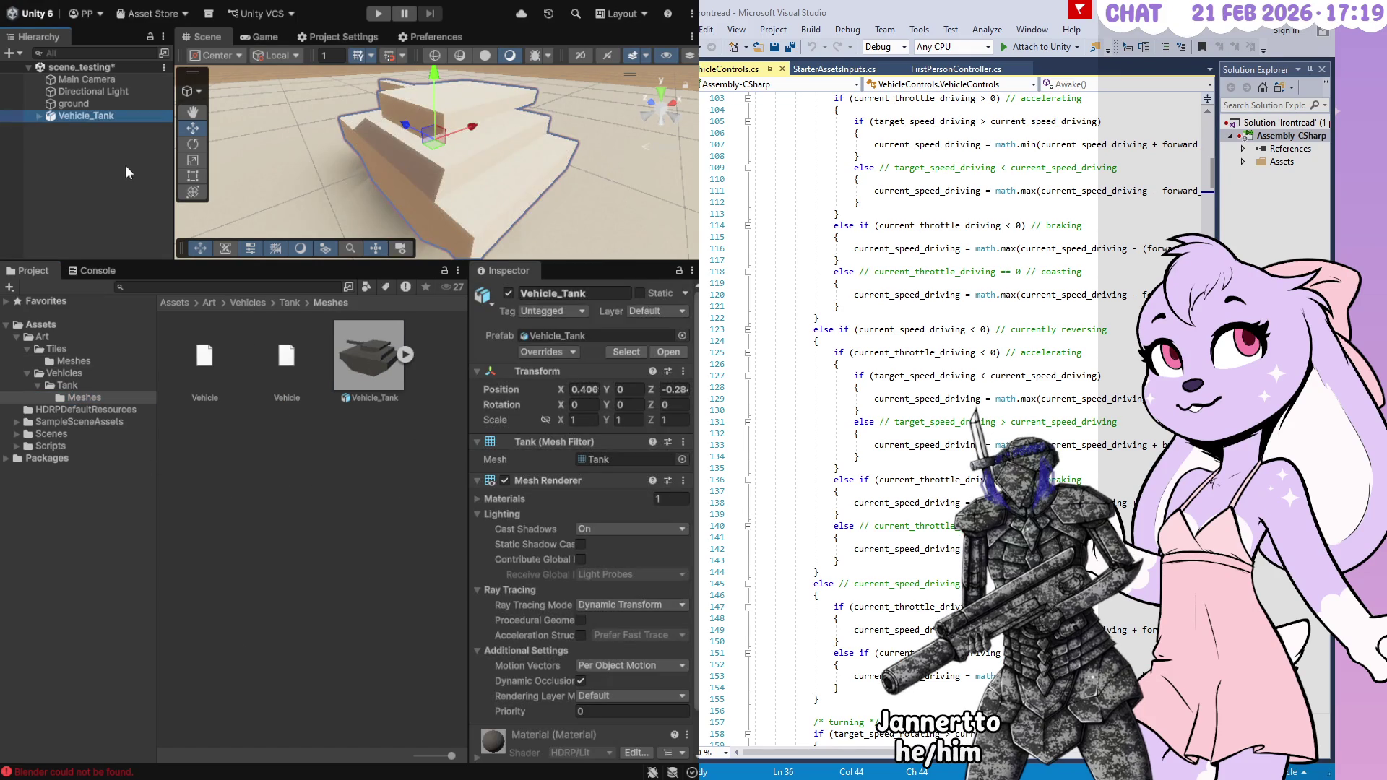
click(40, 115)
Inspect target_BR, target_FR, the Turret and target_turret, then frame the Turret in view
click(94, 137)
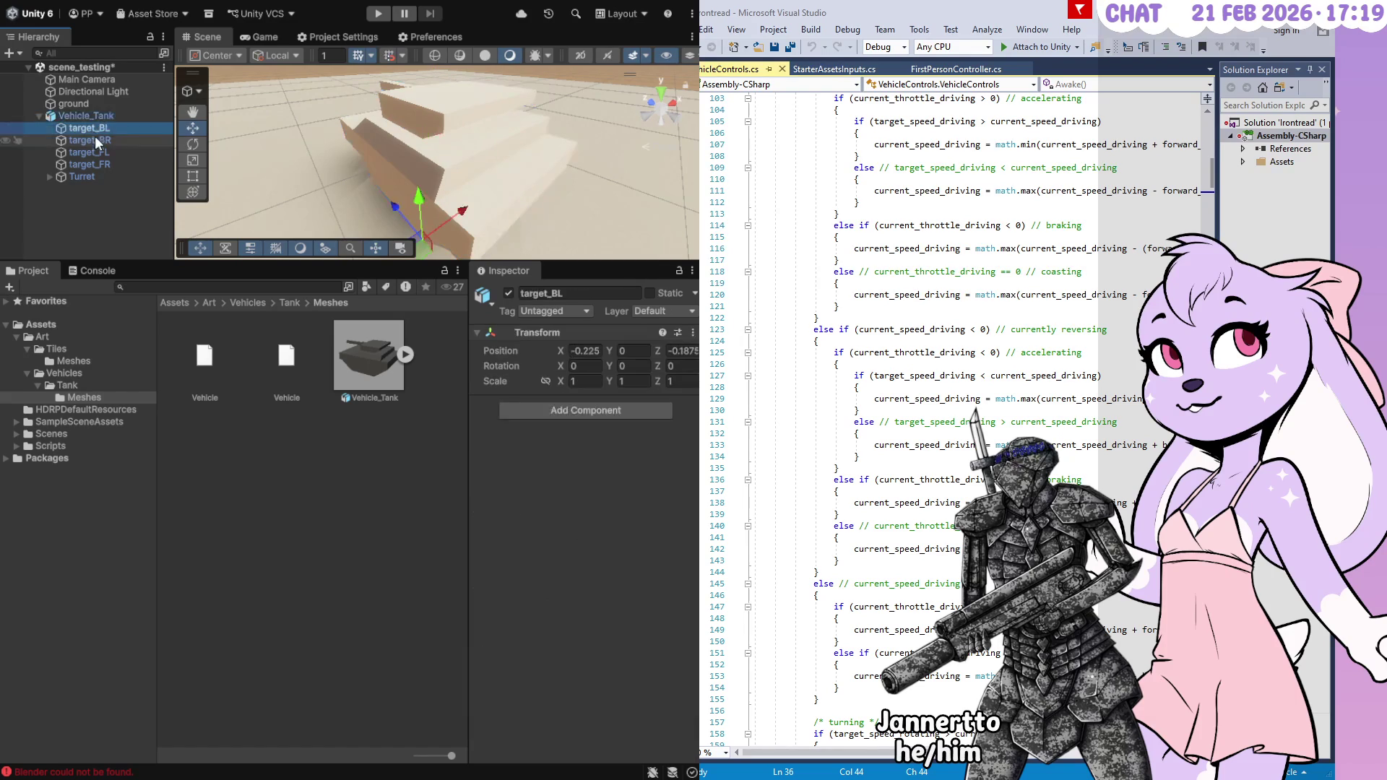
click(97, 163)
click(62, 176)
click(47, 176)
click(103, 189)
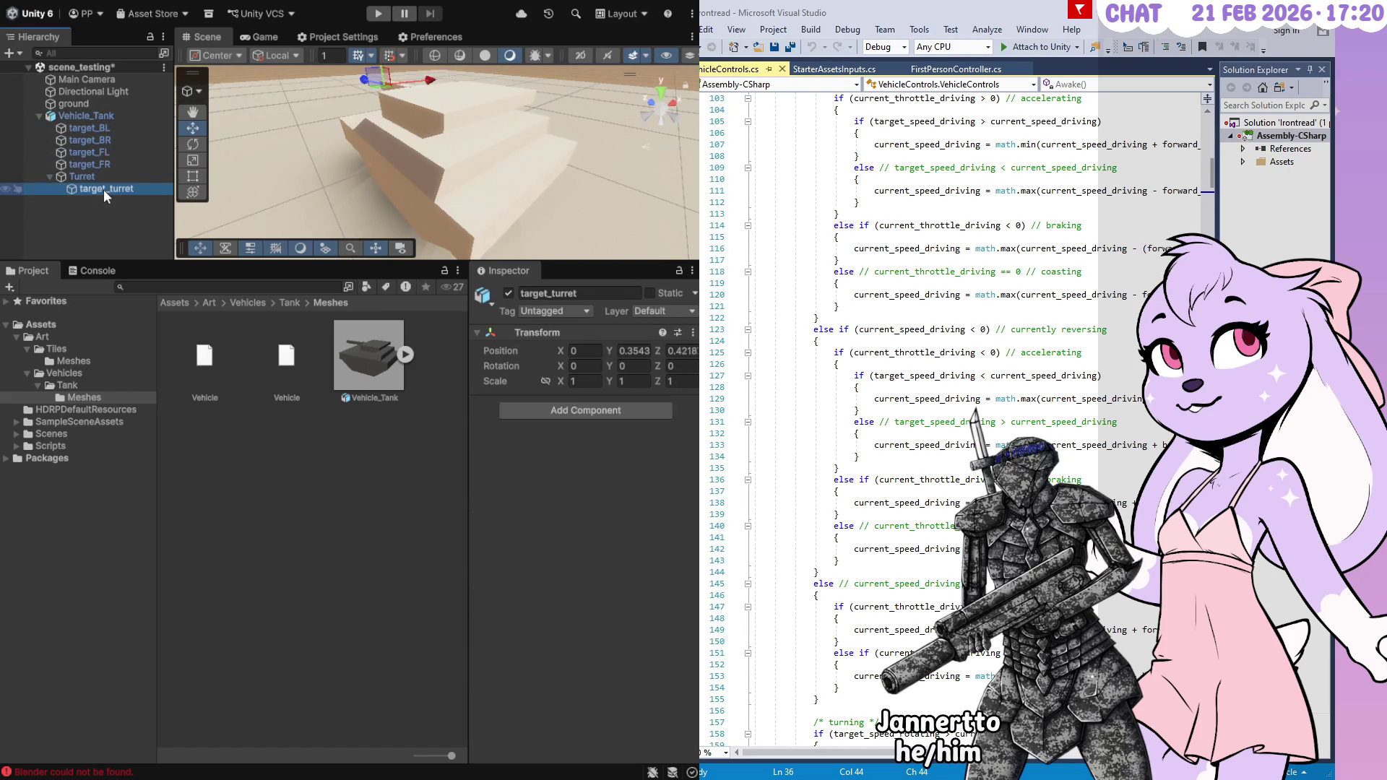
click(106, 177)
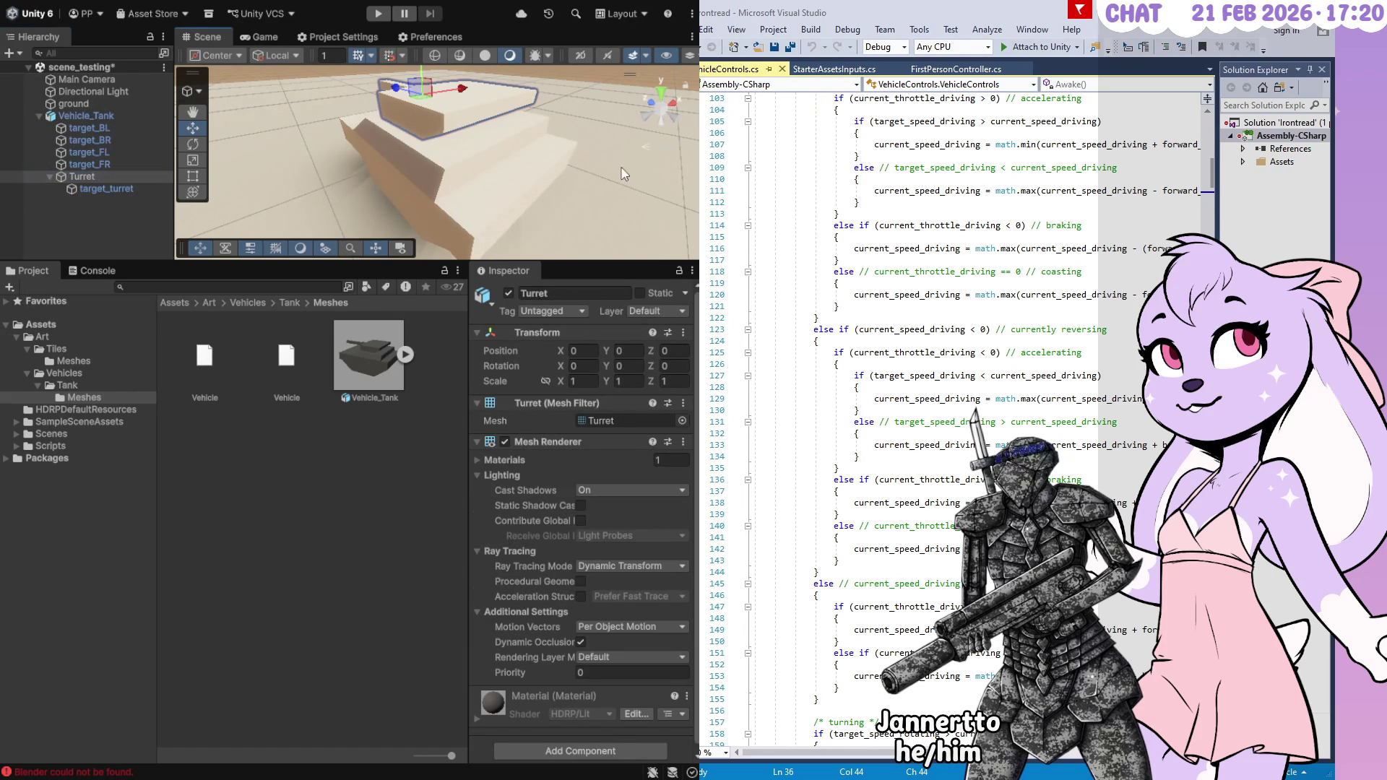
key(f)
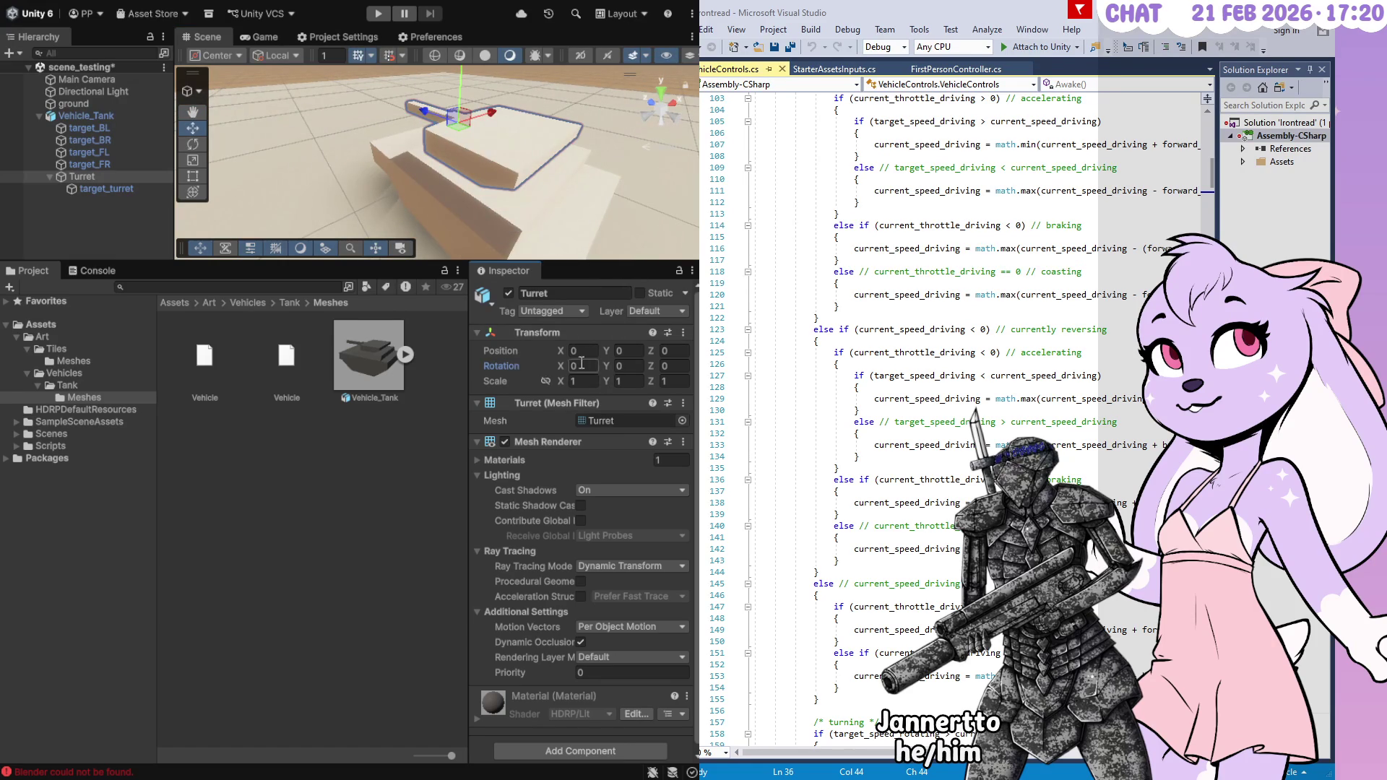
Tilt the Turret around its X axis, then set Rotation X back to 0
drag(572, 366, 476, 366)
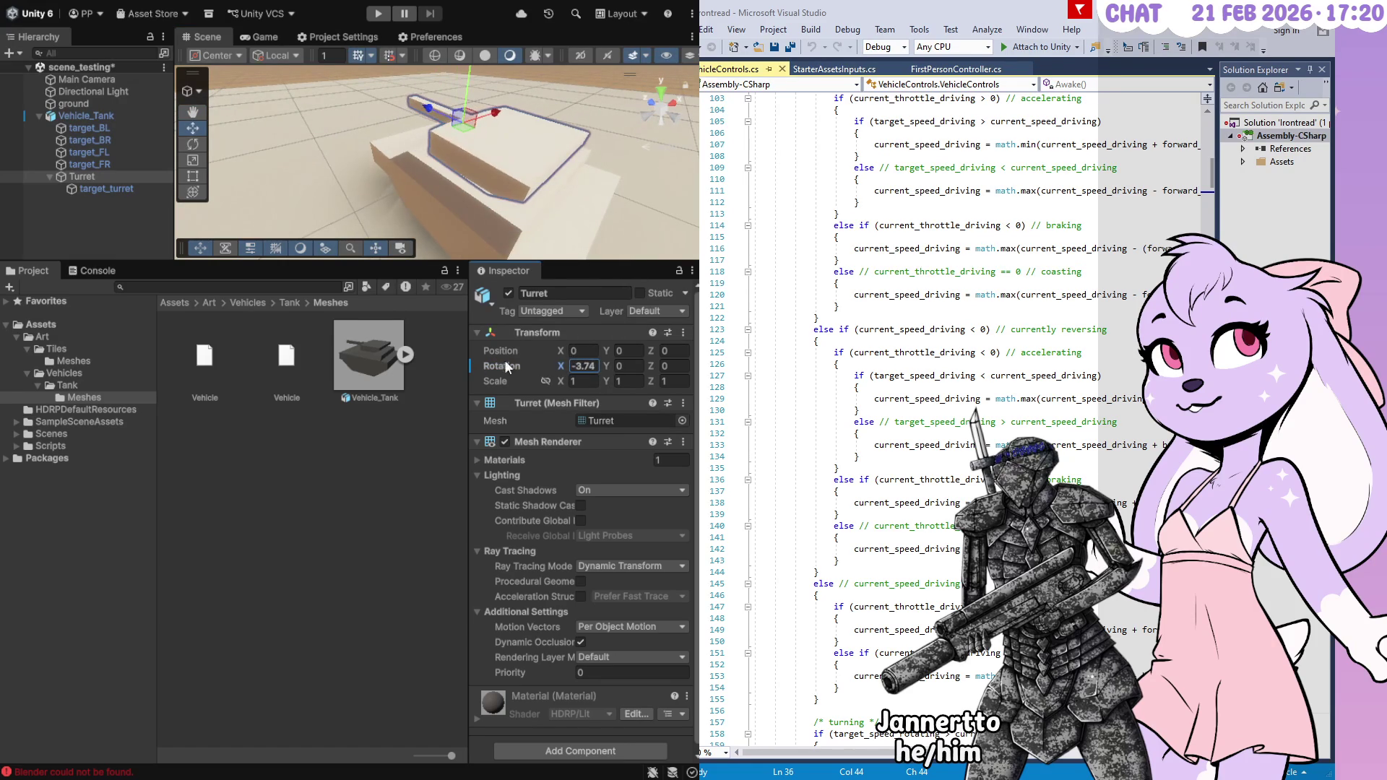
double_click(583, 365)
text(0)
Turn the Turret around its Y axis, then set Rotation Y back to 0
mouse_move(606, 366)
mouse_down()
mouse_move(728, 366)
mouse_move(690, 365)
mouse_up()
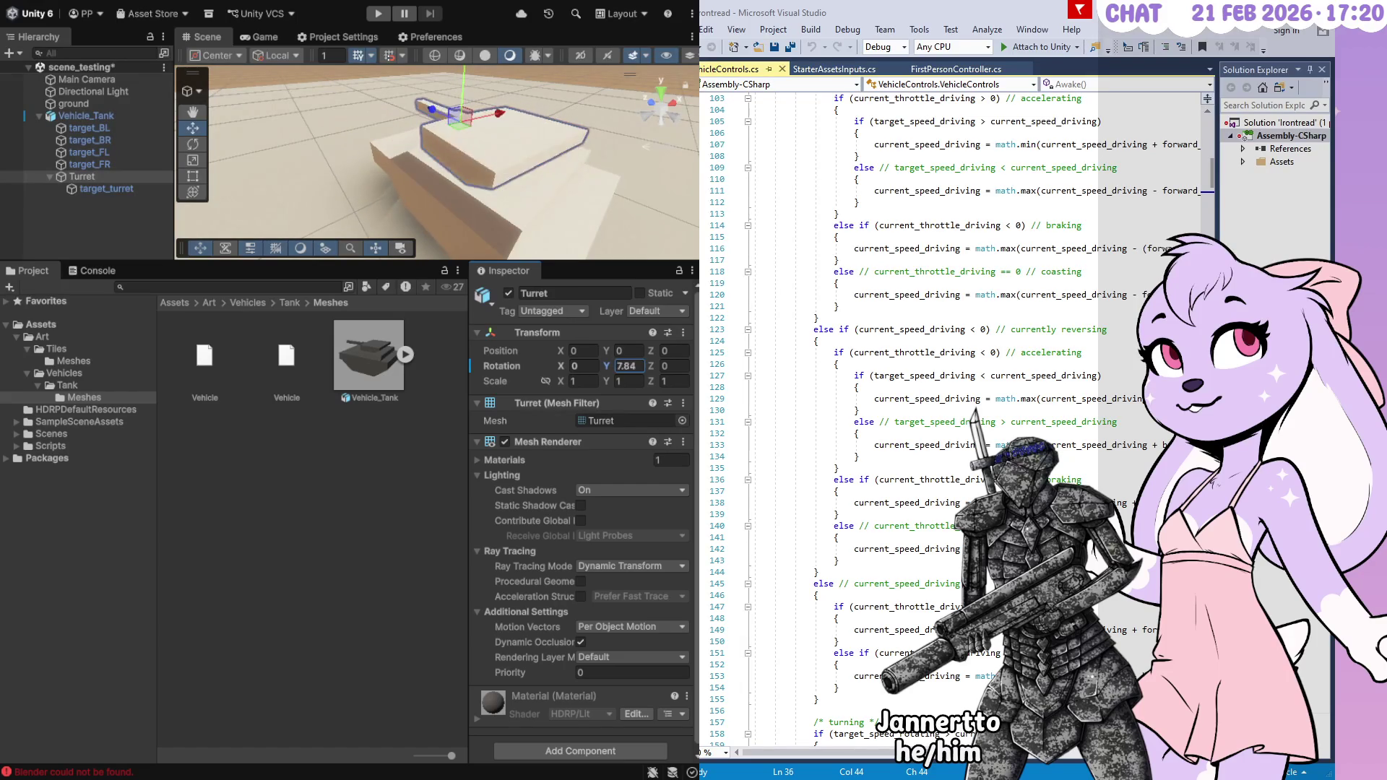
text(19)
key(BackSpace)
key(BackSpace)
text(0)
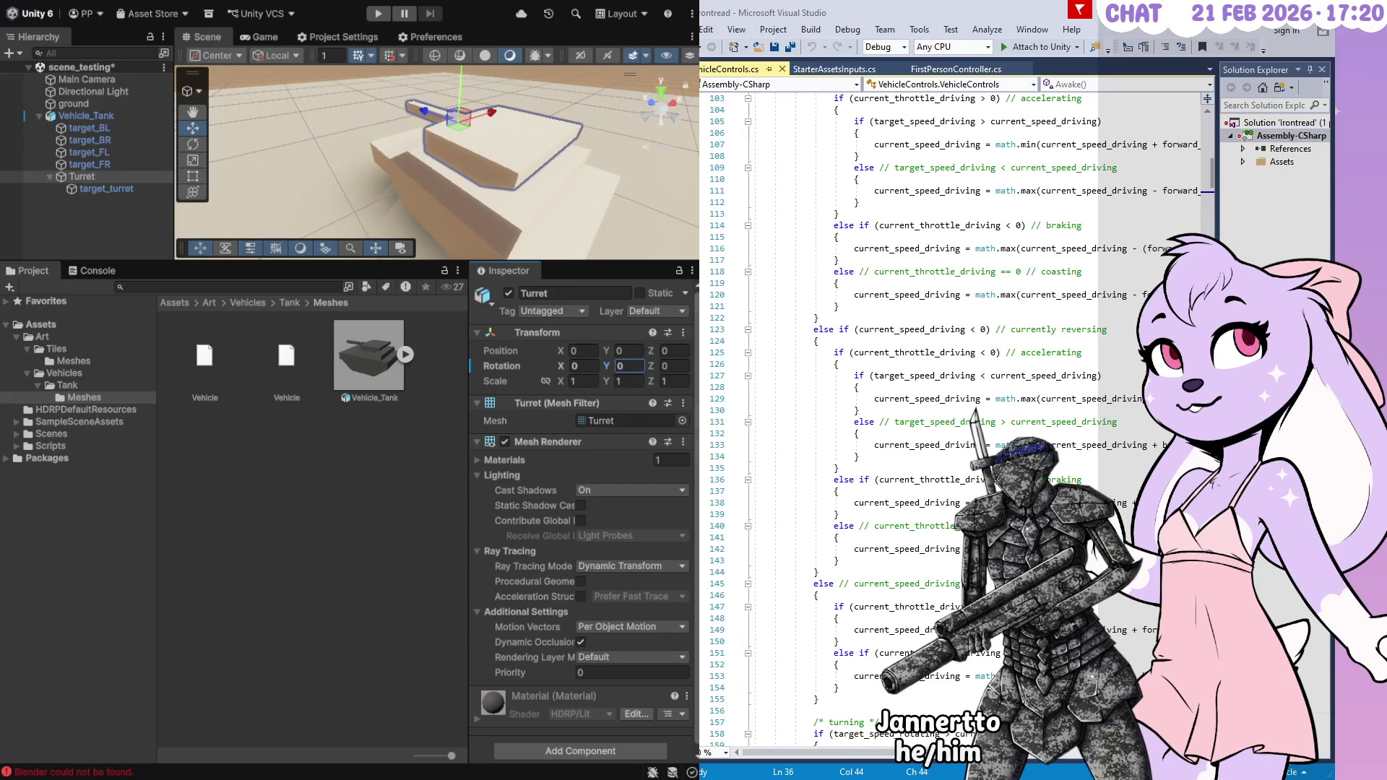
key(Return)
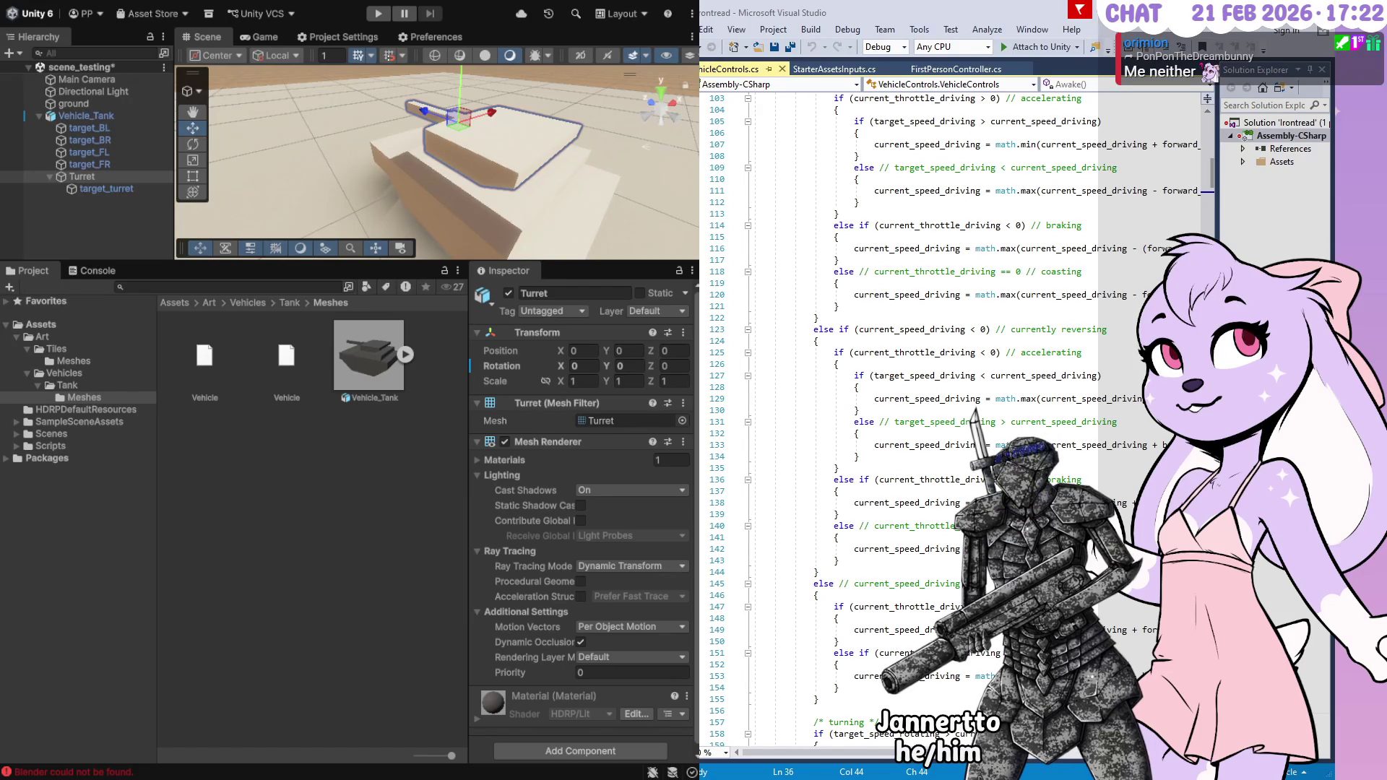
Undo the last change, select the Turret, and frame it in an enlarged Scene view
key(ctrl+z)
click(81, 176)
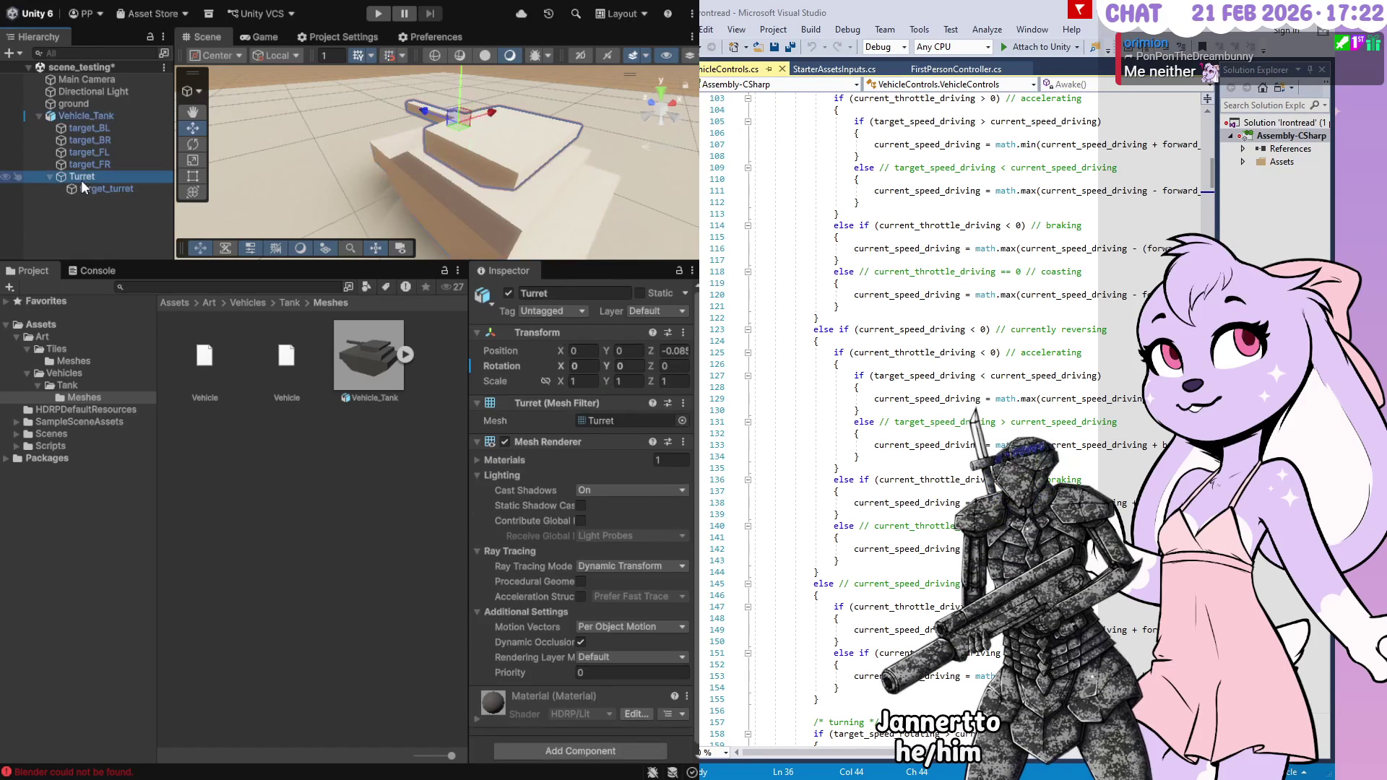
mouse_move(210, 180)
mouse_down()
mouse_move(688, 168)
mouse_move(564, 185)
mouse_up()
key(f)
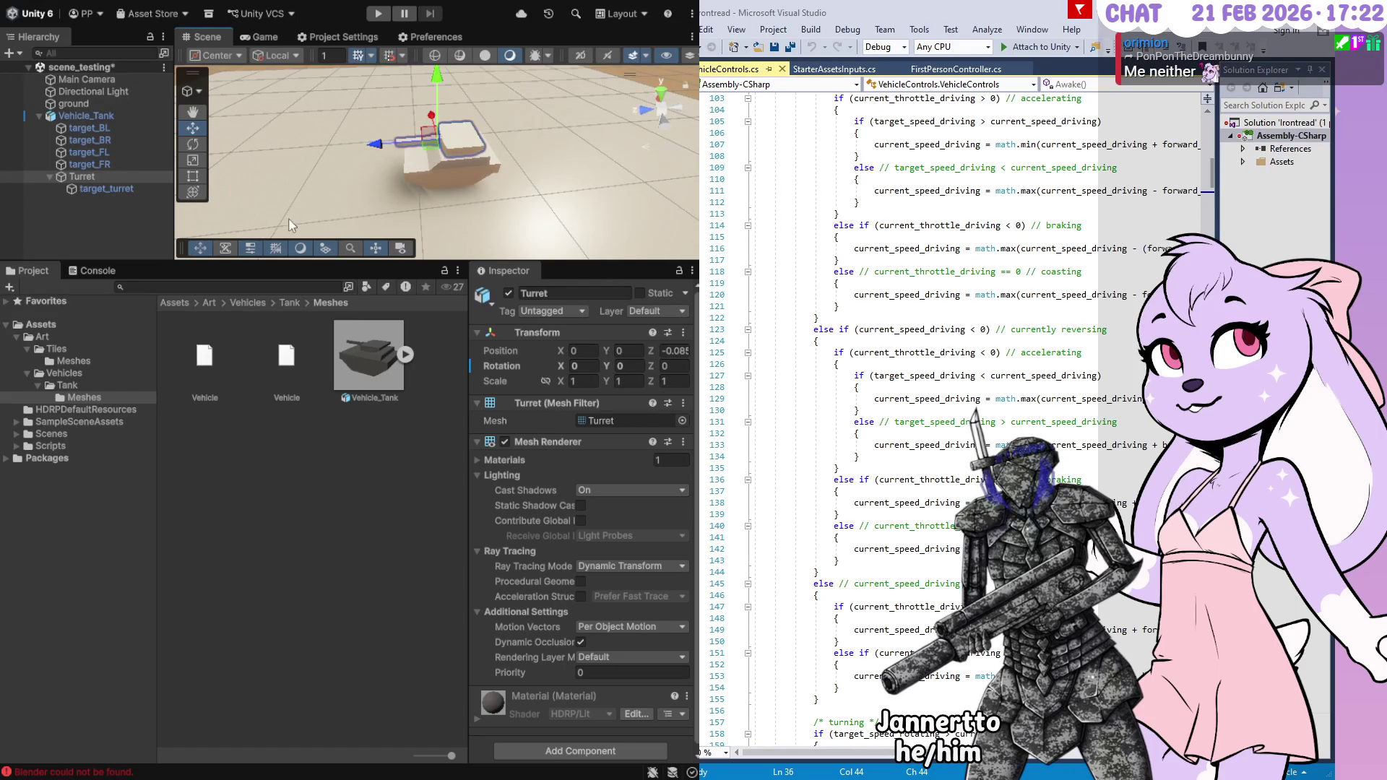
drag(410, 265, 410, 463)
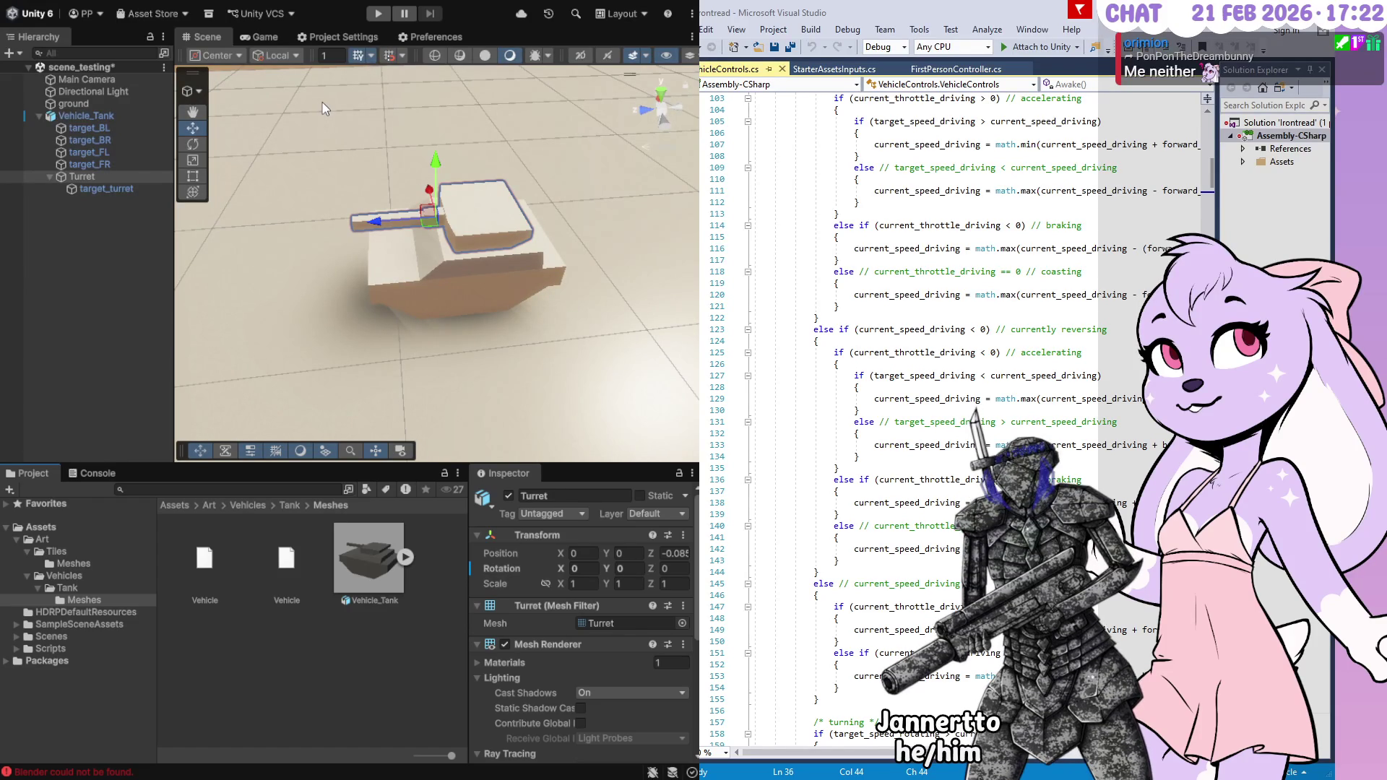
Put the move gizmo at the Turret's pivot and swivel it to about -63 degrees on Y
click(230, 60)
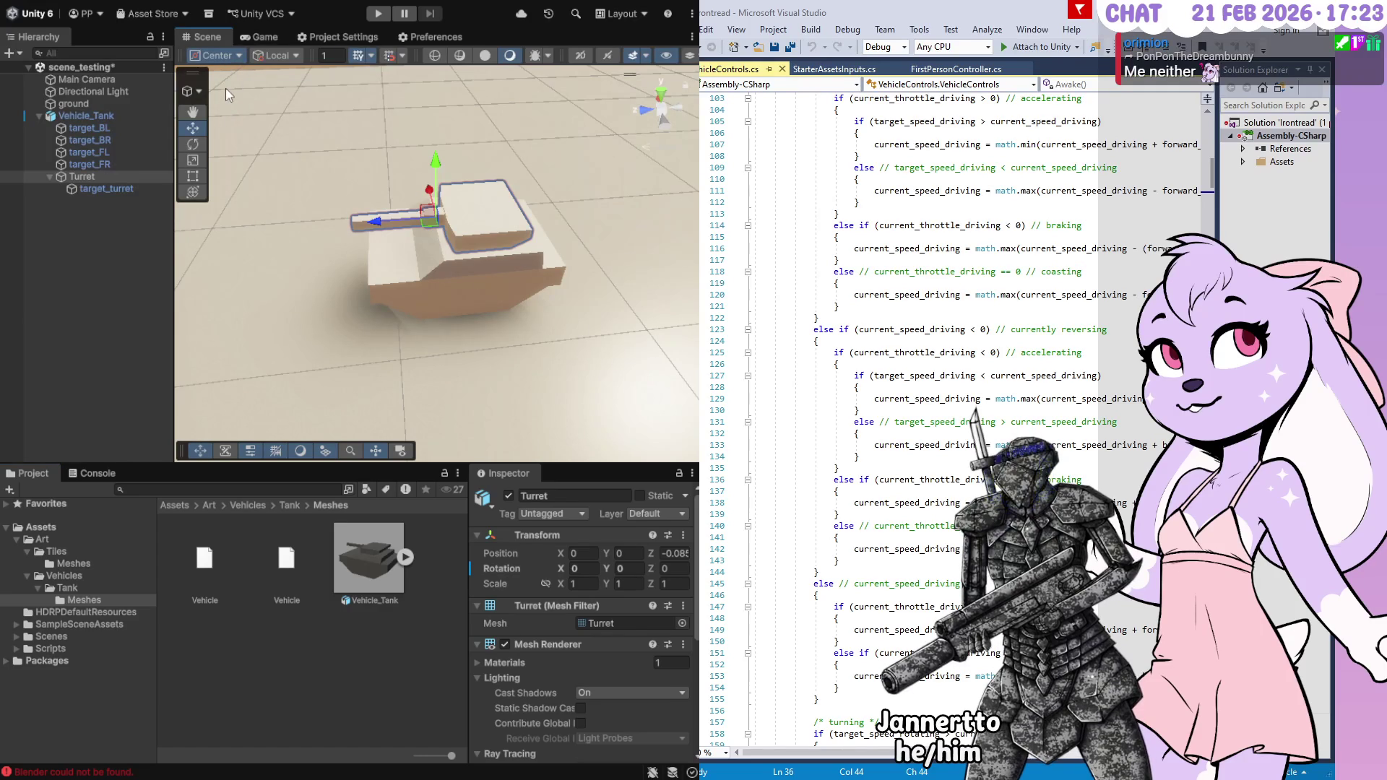
click(225, 88)
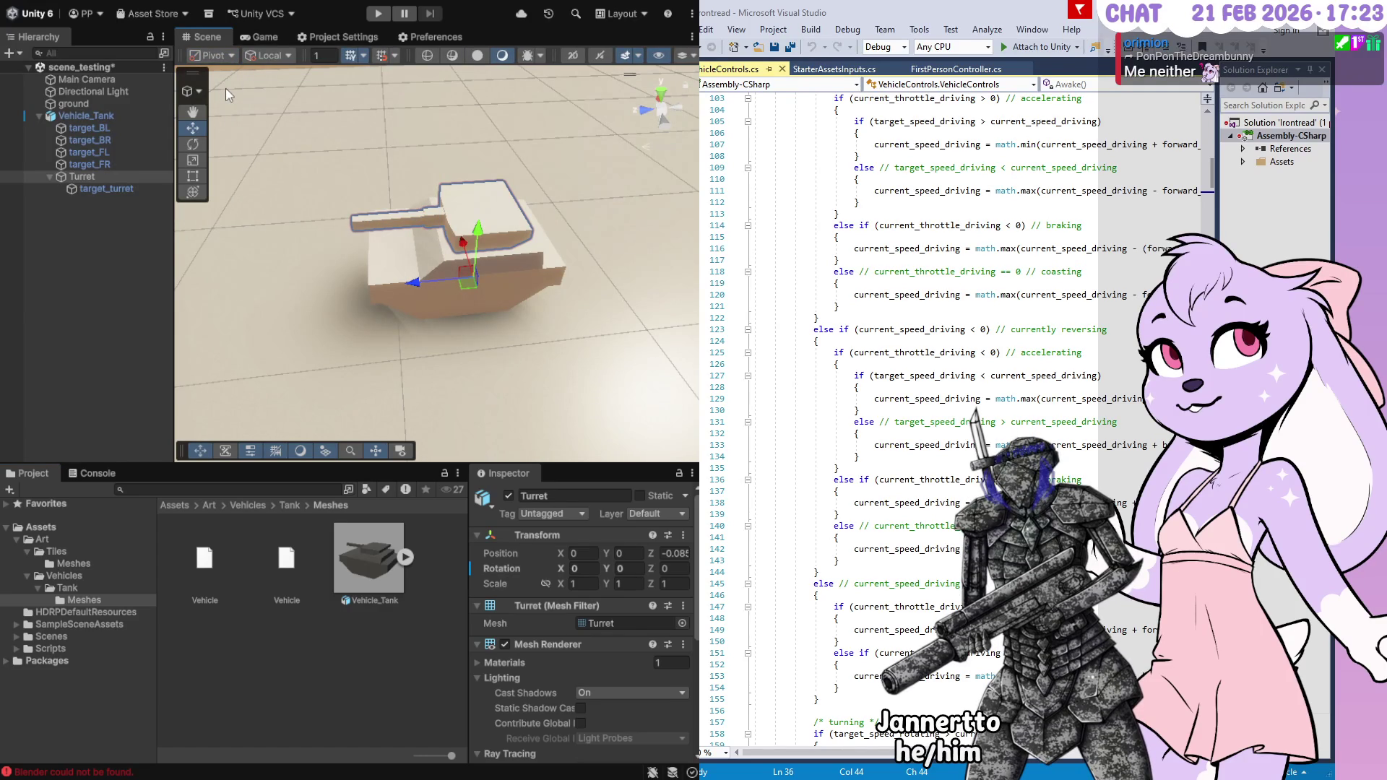
mouse_move(498, 332)
mouse_down()
mouse_move(443, 354)
mouse_move(505, 319)
mouse_up()
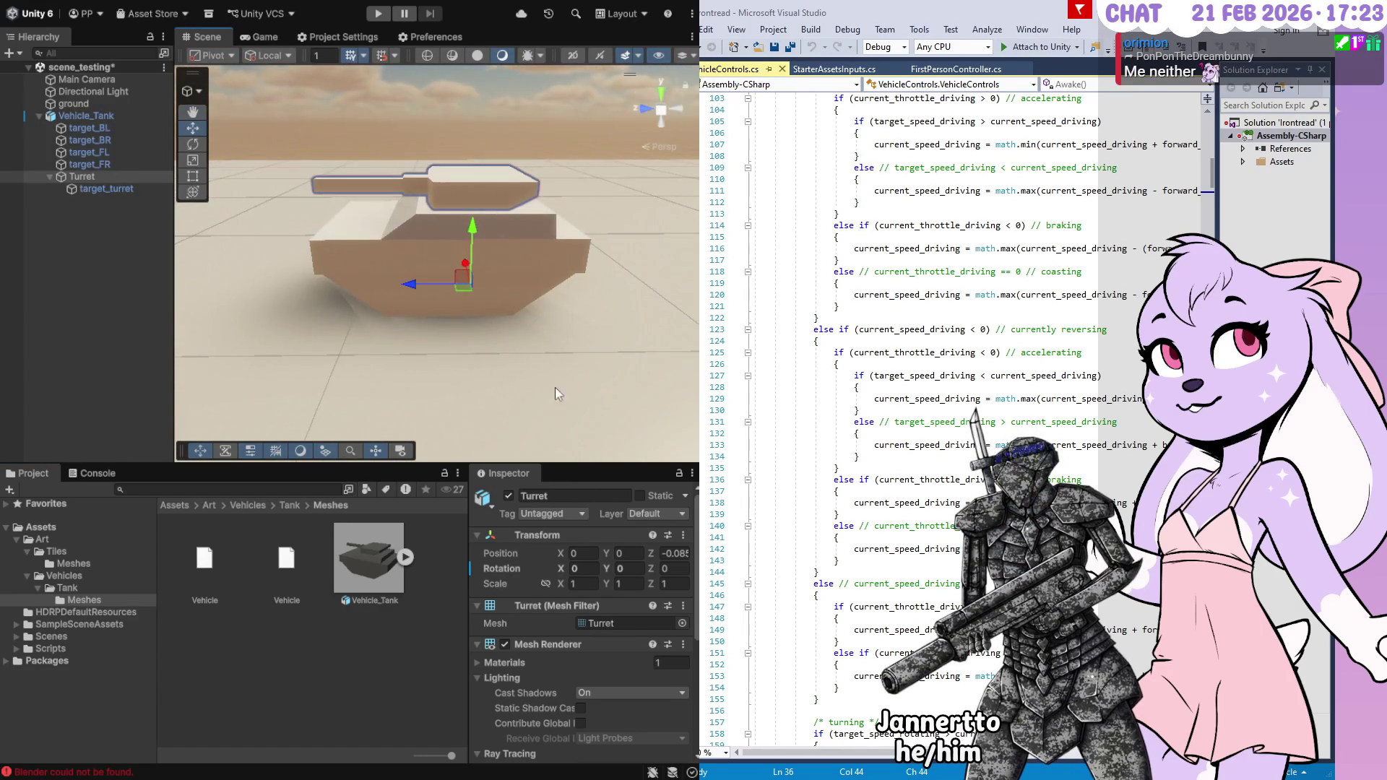
mouse_move(608, 567)
mouse_down()
mouse_move(132, 540)
mouse_move(245, 582)
mouse_move(602, 641)
mouse_move(263, 691)
mouse_move(332, 765)
mouse_move(635, 771)
mouse_move(491, 774)
mouse_move(419, 108)
mouse_move(346, 135)
mouse_move(240, 141)
mouse_move(28, 520)
mouse_move(166, 483)
mouse_move(574, 480)
mouse_move(606, 375)
mouse_move(670, 442)
mouse_up()
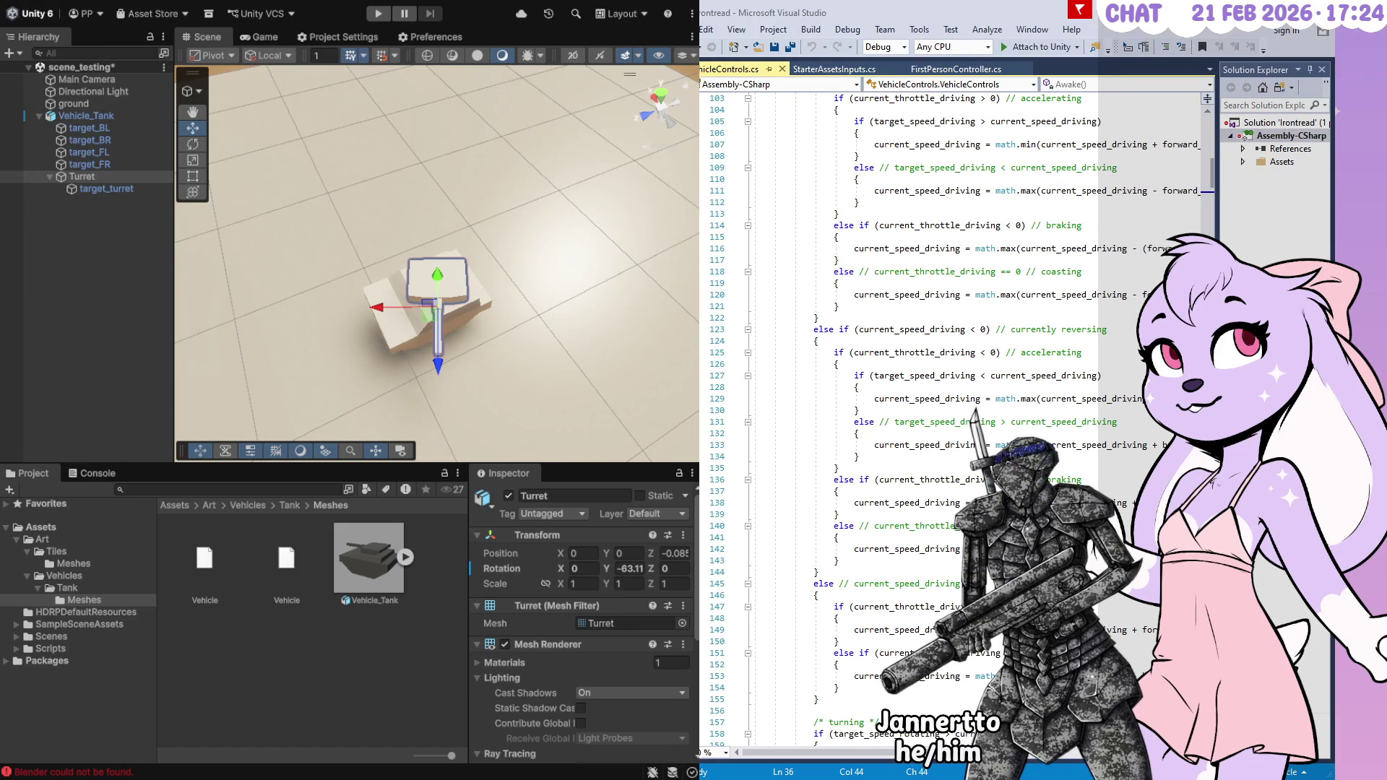
Swivel the Turret further around, then enter 0 for its Rotation Y
drag(606, 569, 580, 569)
mouse_move(462, 569)
mouse_down()
mouse_move(479, 587)
mouse_move(296, 59)
mouse_move(354, 59)
mouse_up()
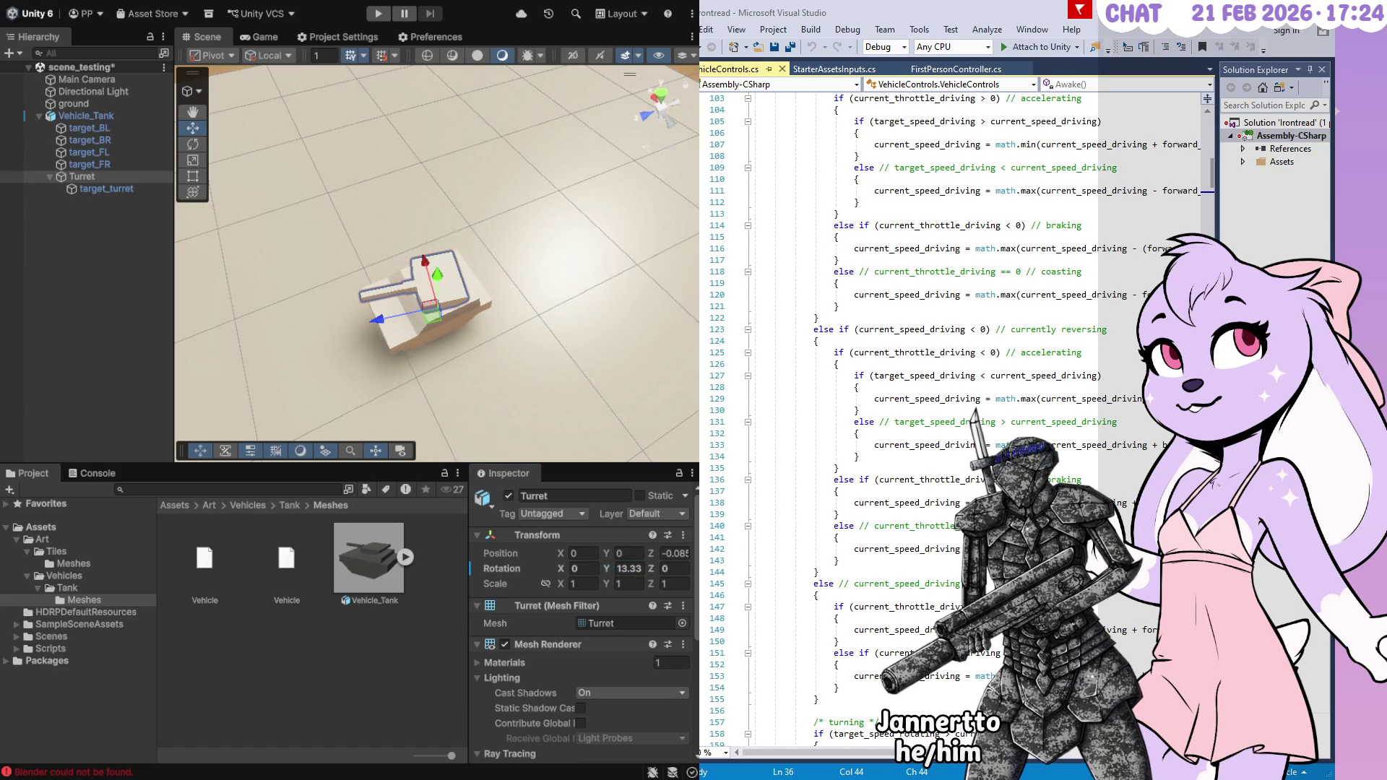
click(629, 568)
text(0)
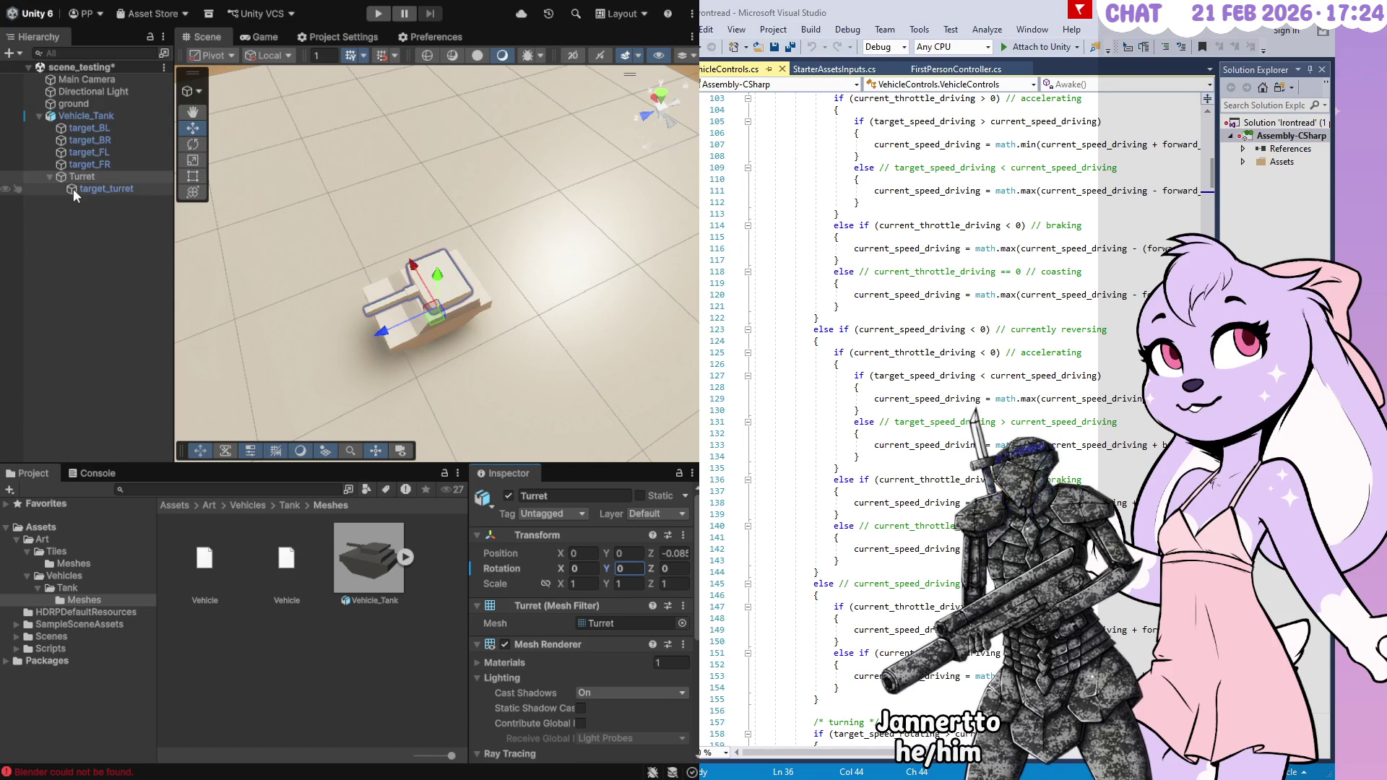
Inspect the target_FR wheel target's transform and its Y rotation value
click(76, 188)
click(83, 165)
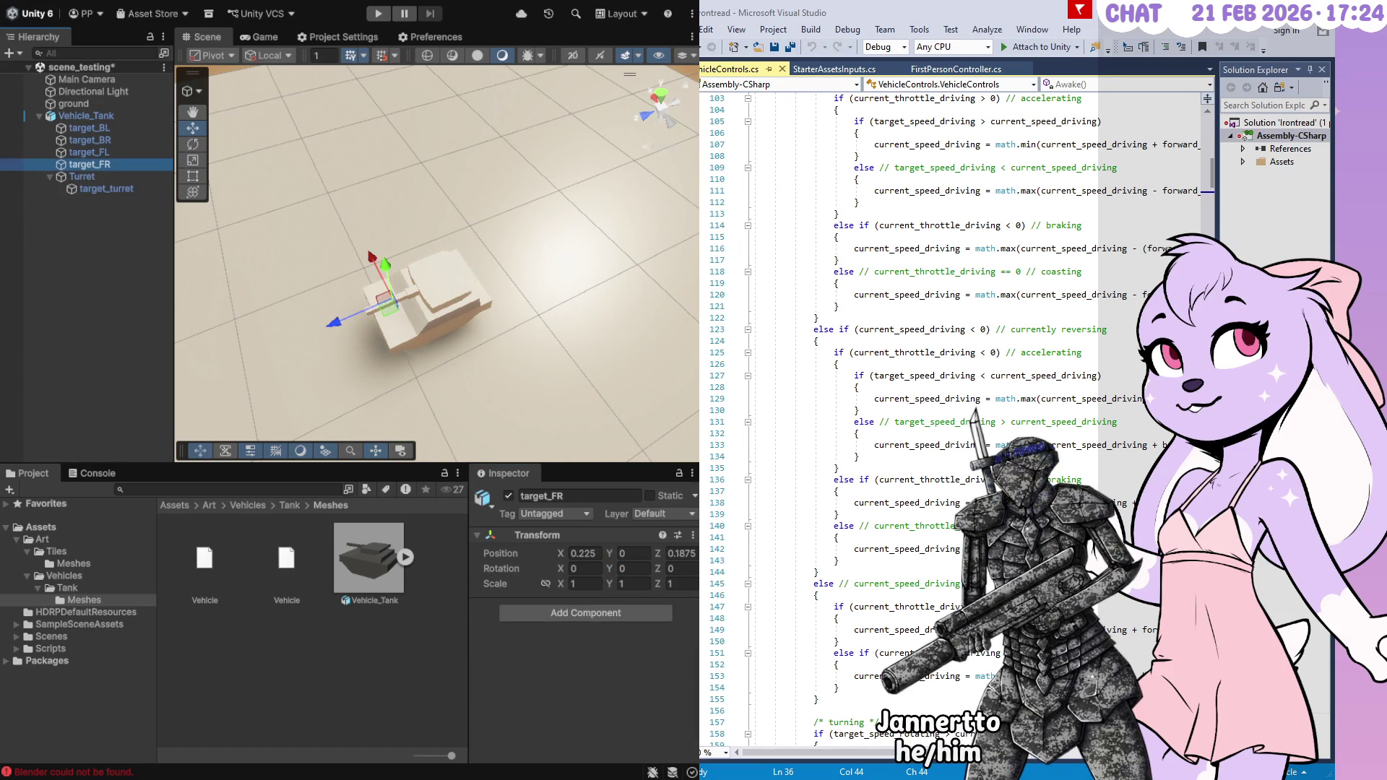
click(615, 570)
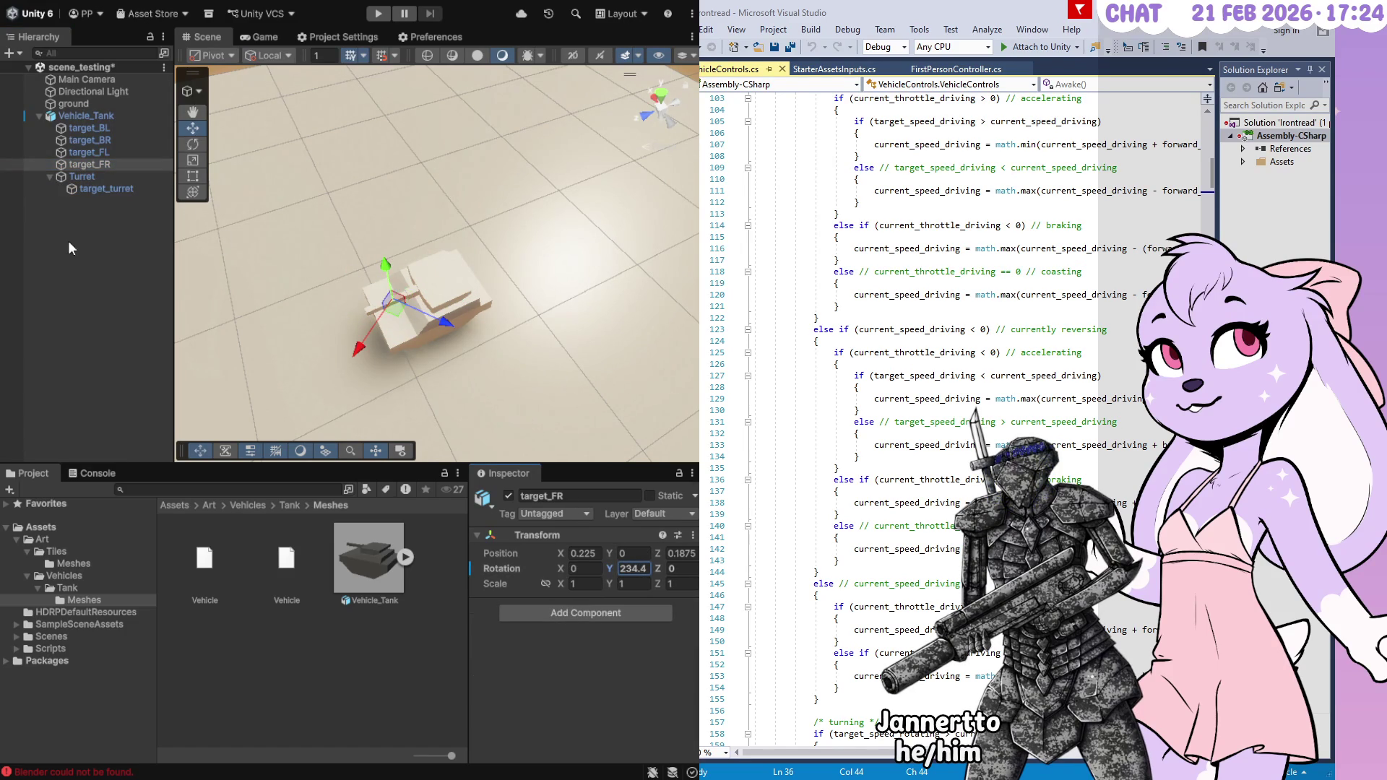
Swivel the Turret to about 29 degrees on Y, then check target_turret
click(68, 176)
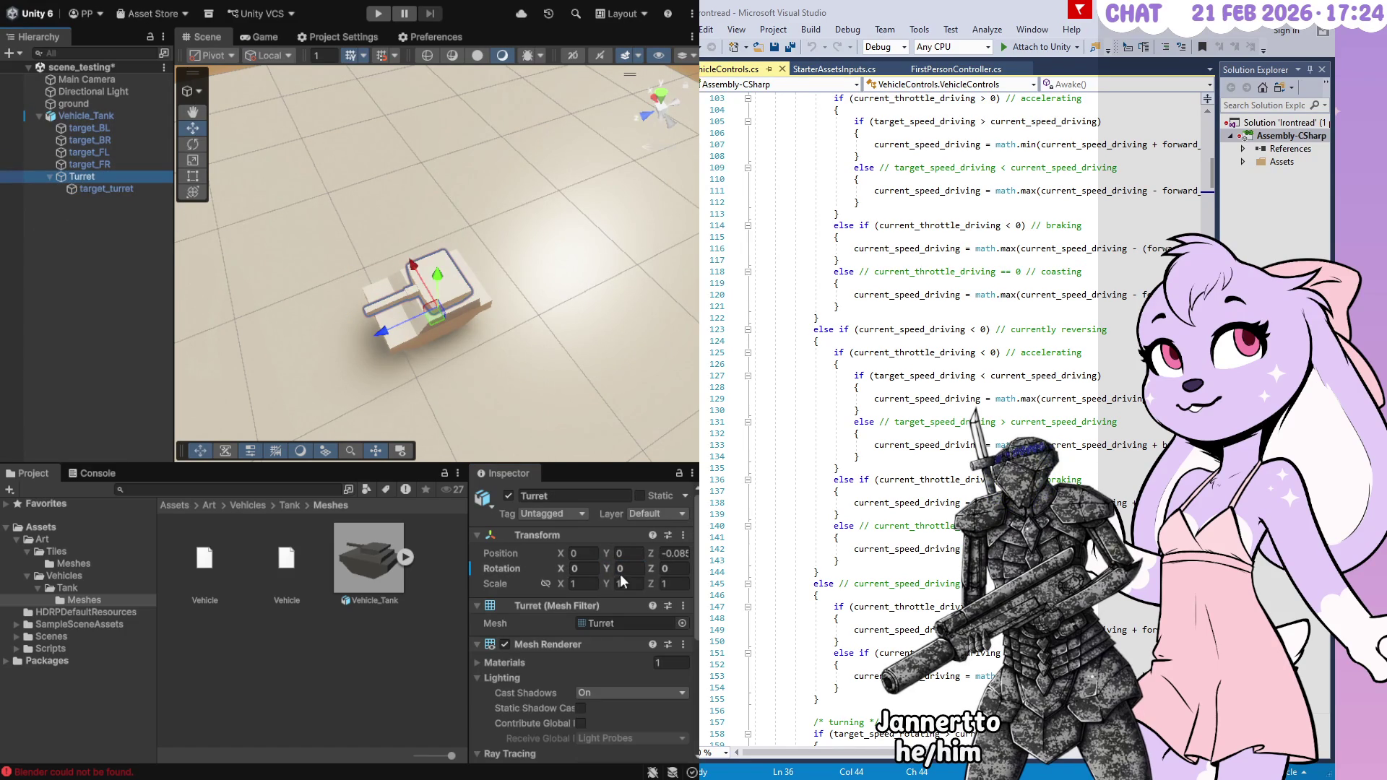
drag(606, 569, 628, 569)
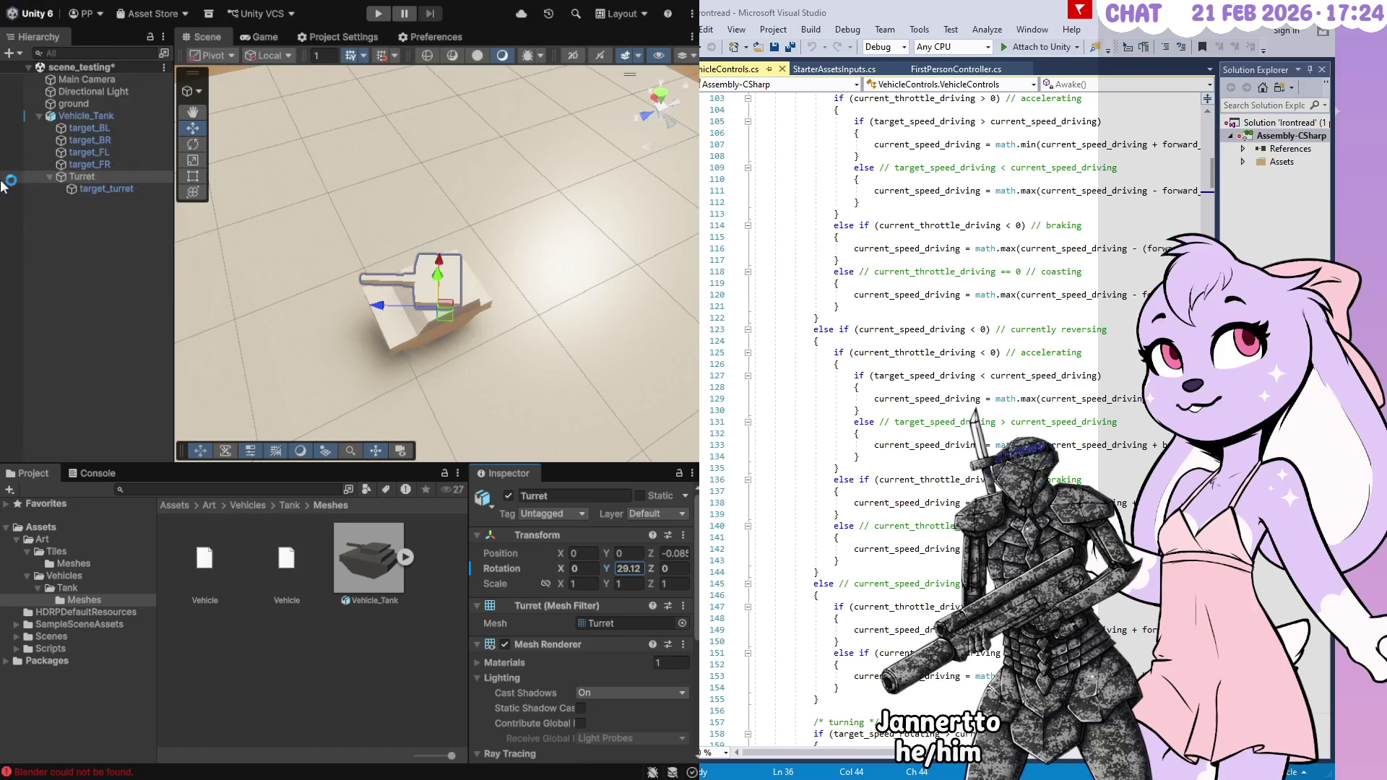
click(72, 189)
mouse_move(294, 319)
mouse_down()
mouse_move(240, 334)
mouse_move(210, 248)
mouse_move(433, 303)
mouse_move(620, 320)
mouse_move(419, 311)
mouse_move(289, 282)
mouse_up()
Reset the Turret's Rotation Y to 0 and view the tank from the side
click(90, 176)
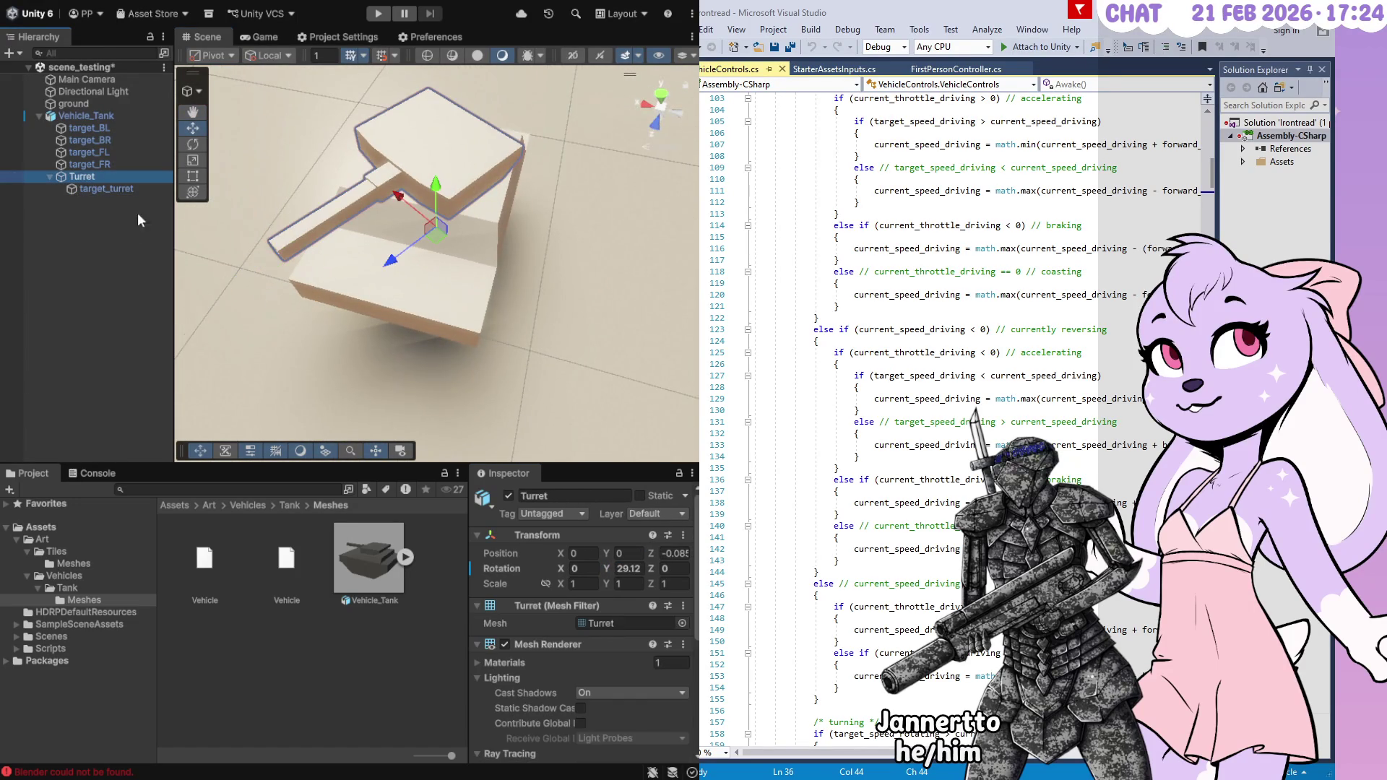
double_click(635, 570)
text(0)
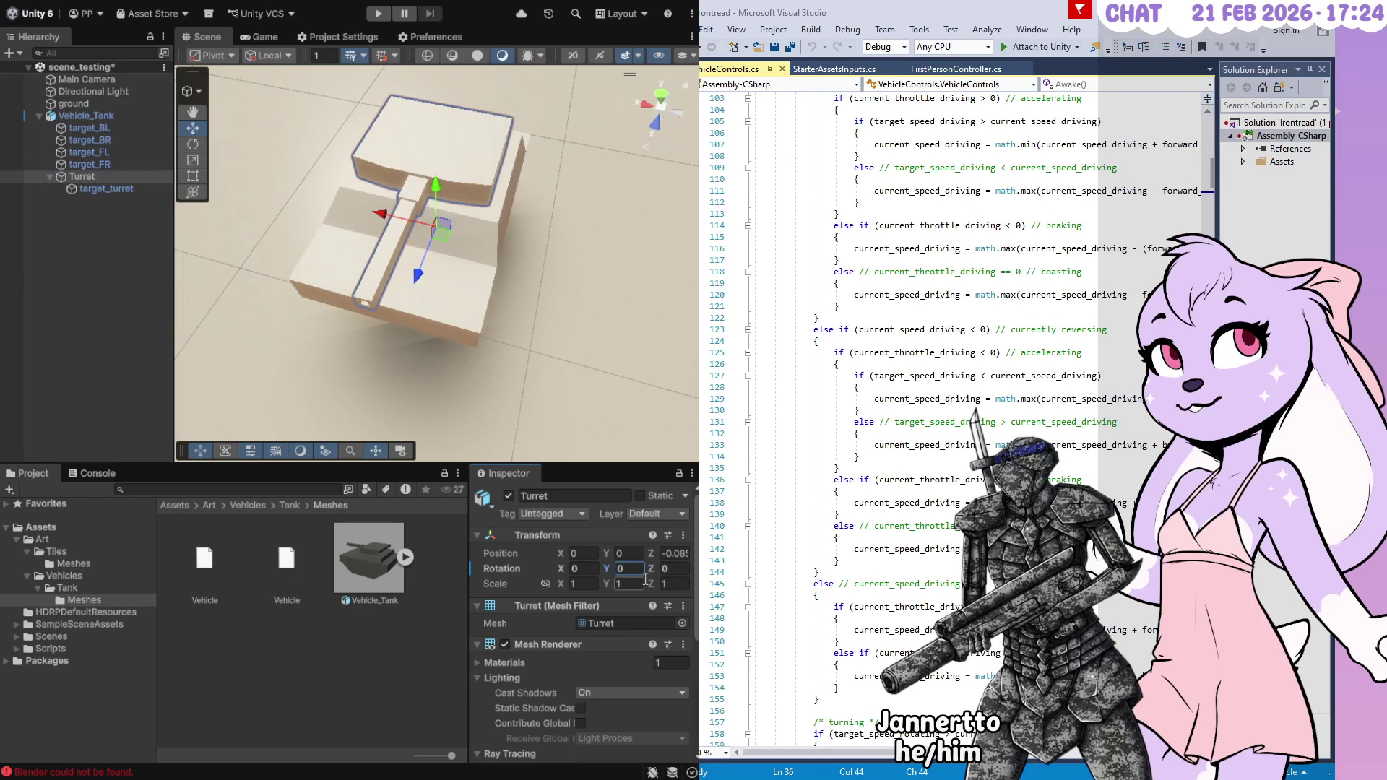
mouse_move(447, 310)
mouse_down()
mouse_move(195, 284)
mouse_move(143, 238)
mouse_up()
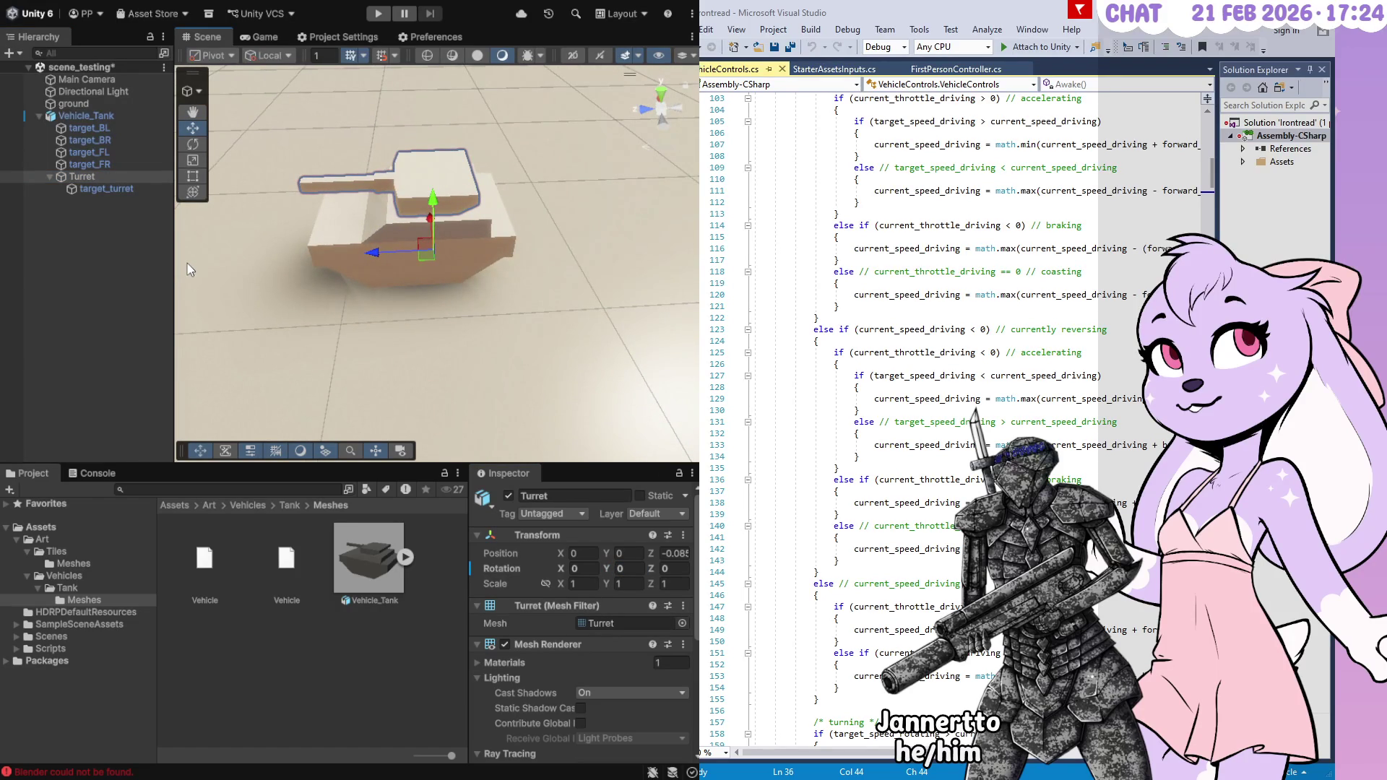
Check the target_BR and target_FL wheel target transforms, then show the Tiles Meshes folder
click(86, 127)
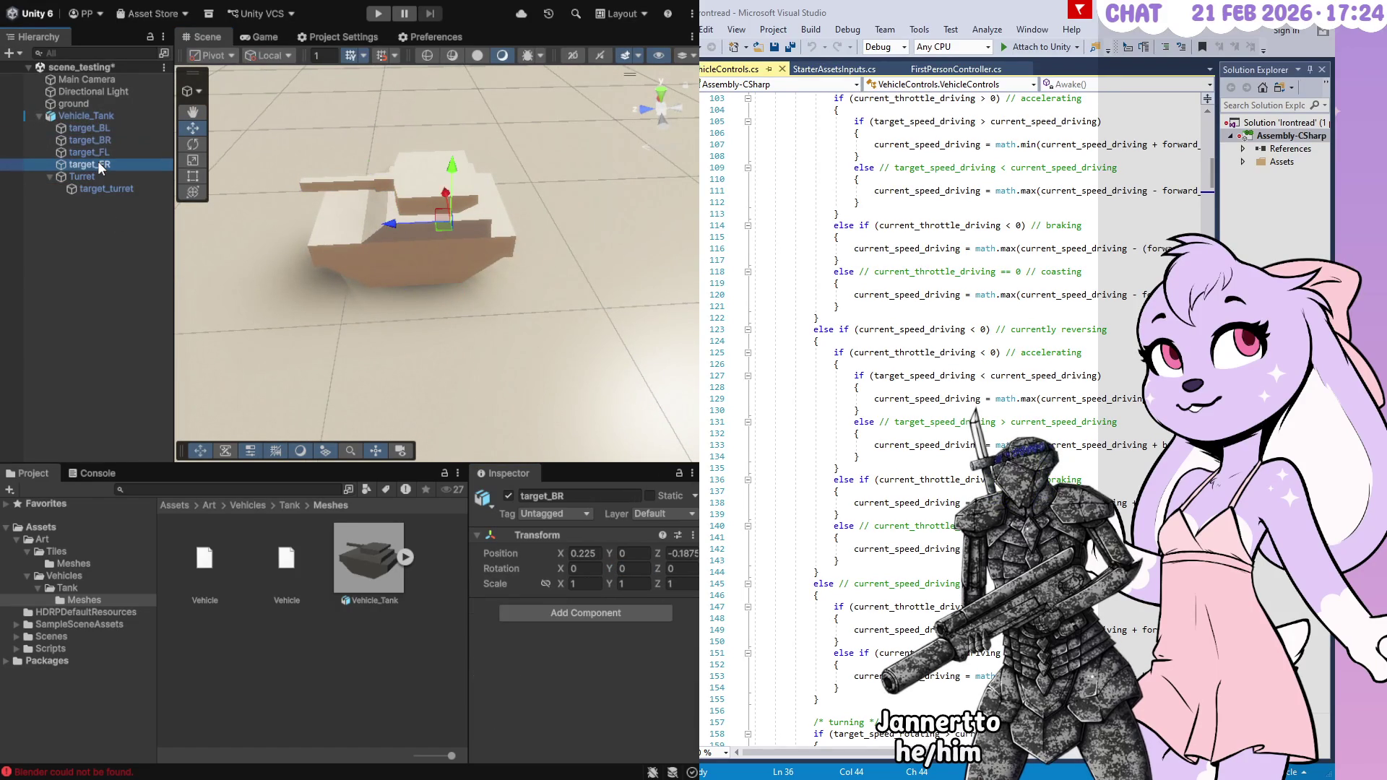
click(101, 153)
mouse_move(594, 379)
mouse_down()
mouse_move(549, 339)
mouse_move(562, 338)
mouse_up()
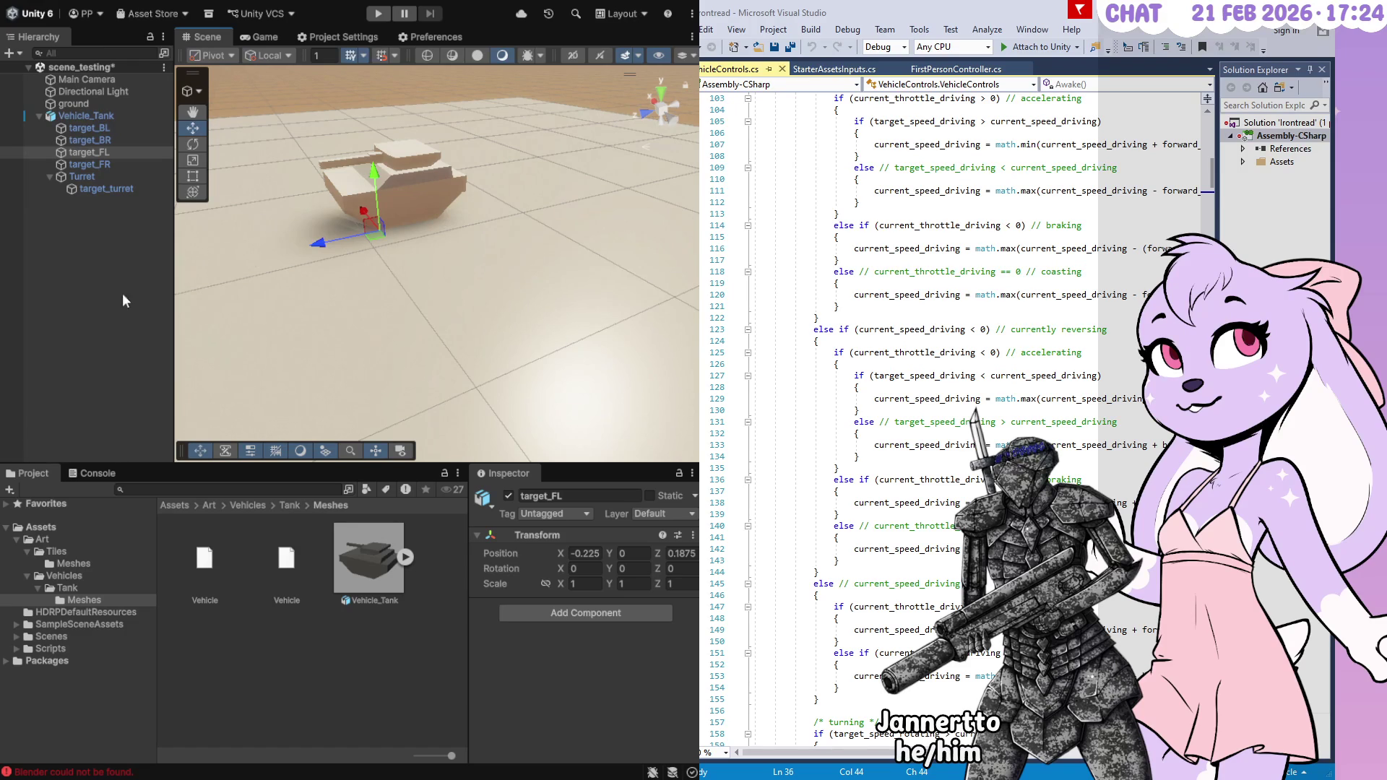
click(73, 564)
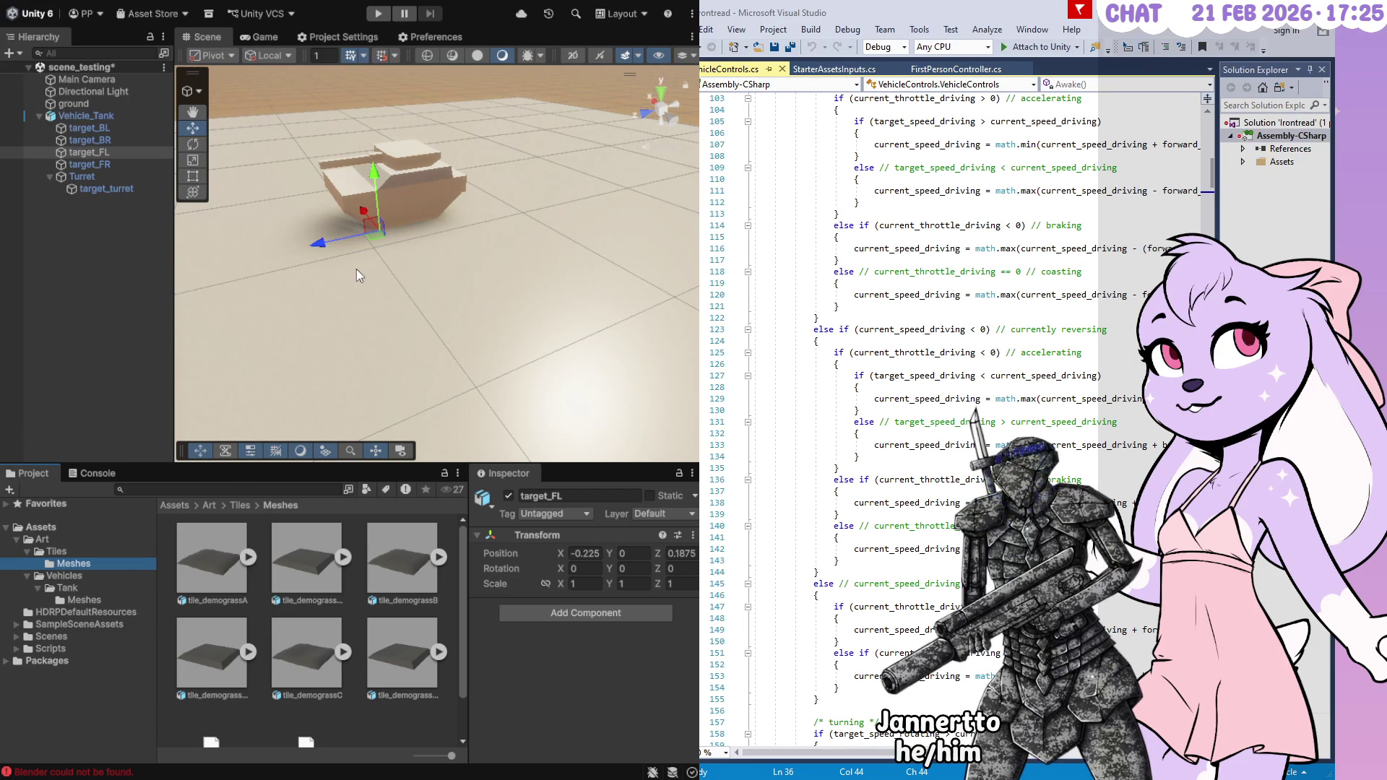
Move the view closer to the tank and deselect target_FL with Shift+D
mouse_move(426, 327)
mouse_down()
mouse_move(511, 277)
mouse_move(475, 273)
mouse_move(477, 246)
mouse_move(686, 159)
mouse_move(682, 171)
mouse_move(627, 153)
mouse_move(654, 138)
mouse_move(668, 161)
mouse_move(570, 231)
mouse_move(526, 239)
mouse_move(532, 284)
mouse_up()
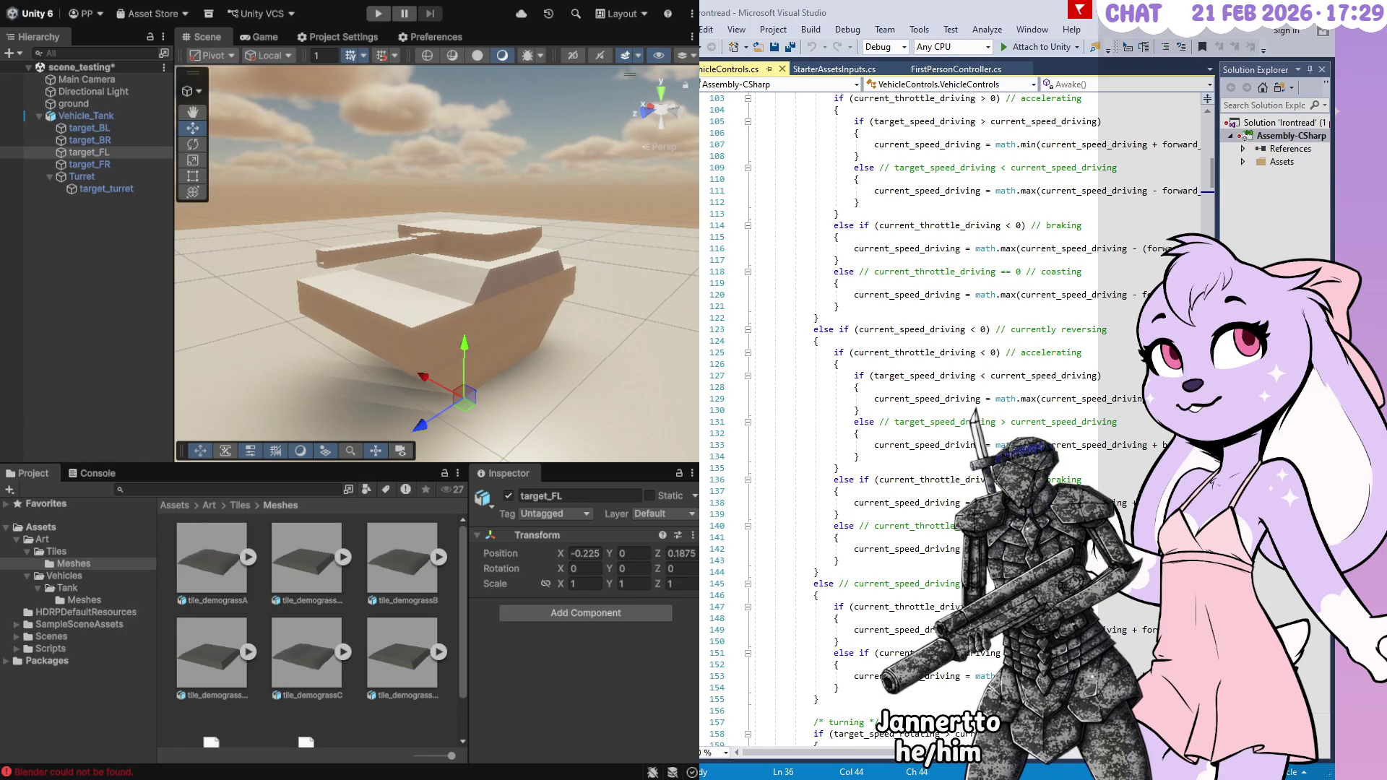
key(shift+d)
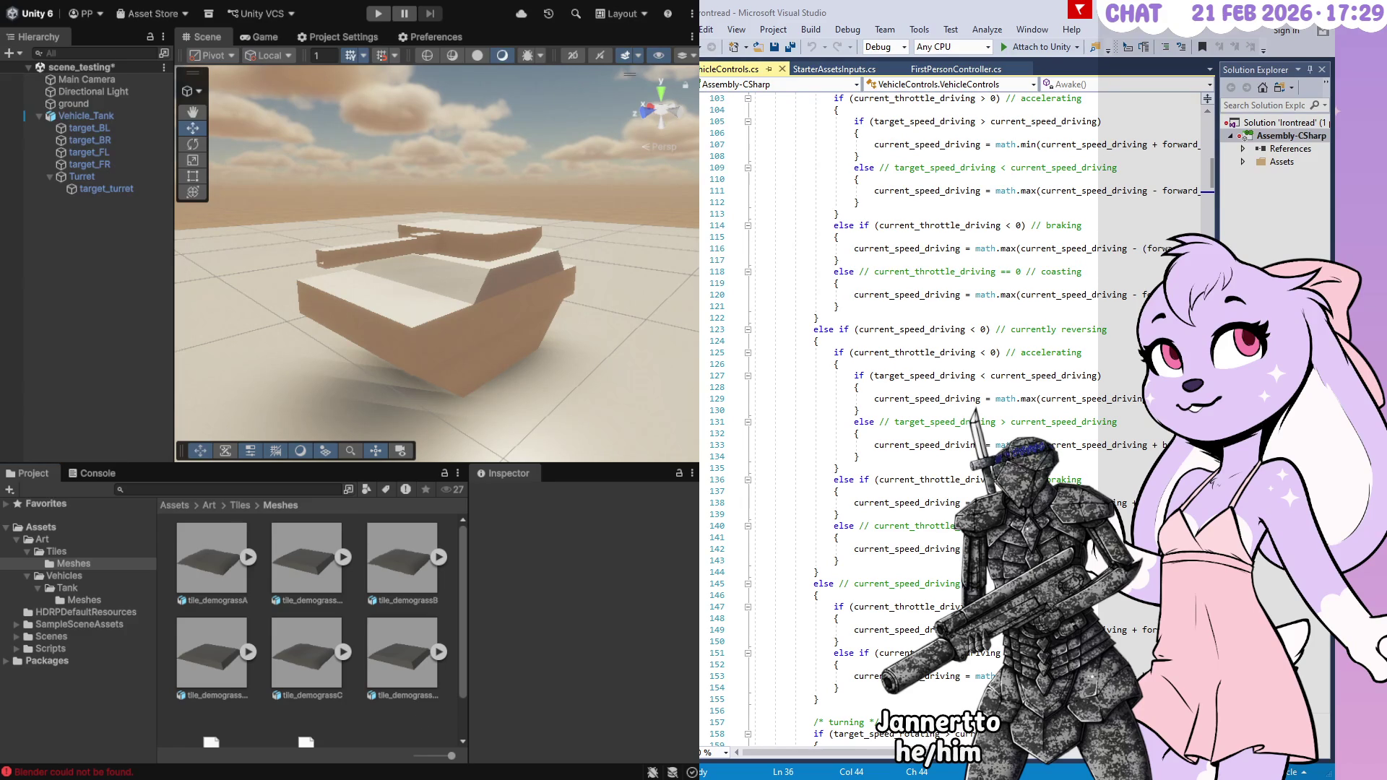